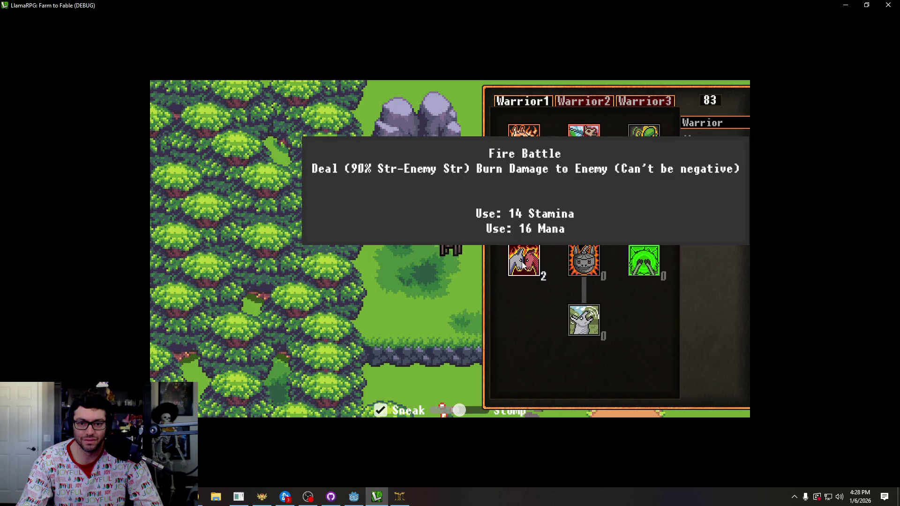
# Add 3 points to Fire Battle in the Warrior1 tree to reach rank 5, then close the skill panel.
pyautogui.tripleClick(523, 265)
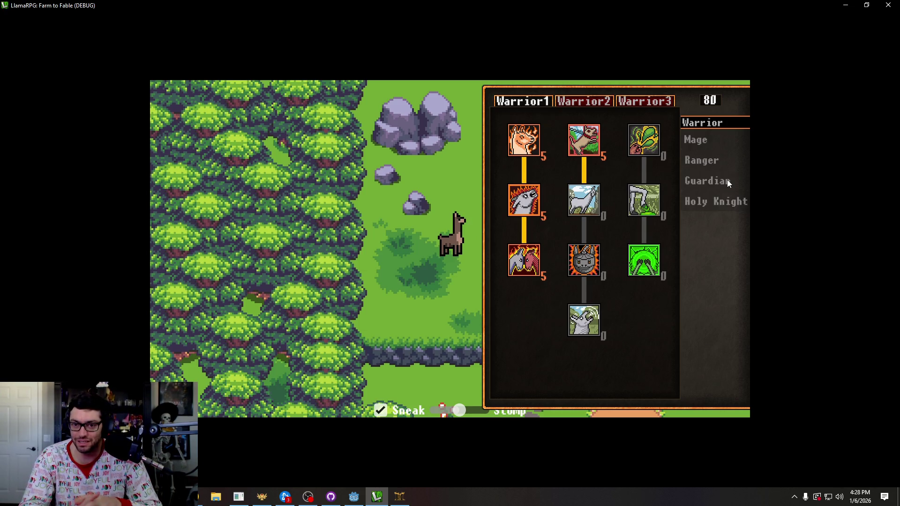
pyautogui.press('Escape')
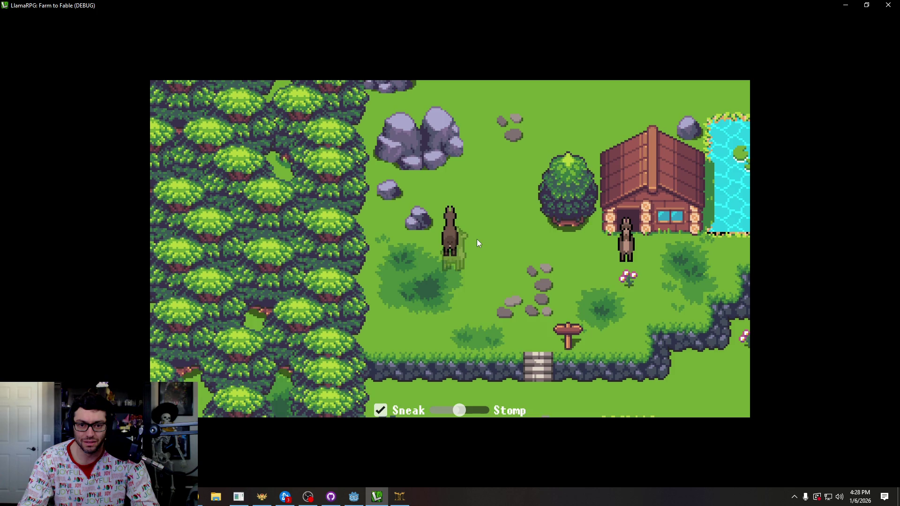
# Walk to the llama by the house and accept the 'Slay 5 Spiders in the Cave' quest.
pyautogui.click(546, 268)
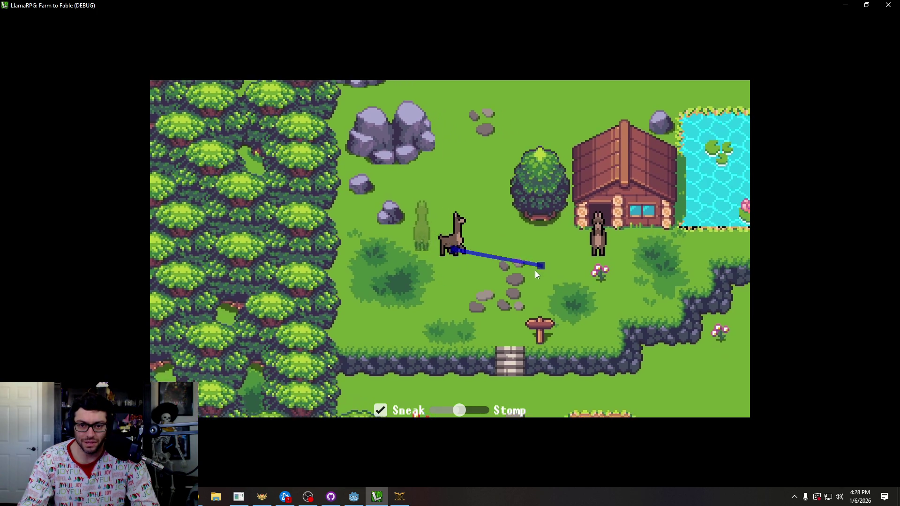
pyautogui.click(507, 235)
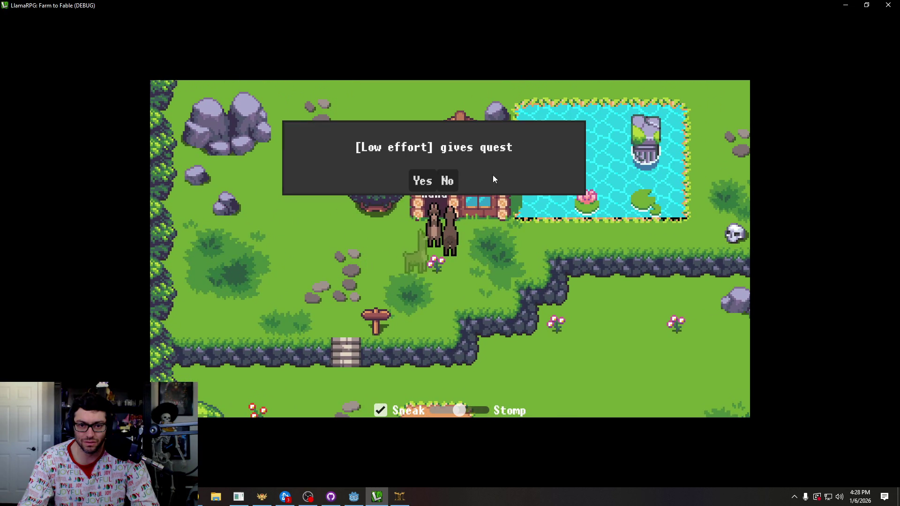
pyautogui.click(420, 184)
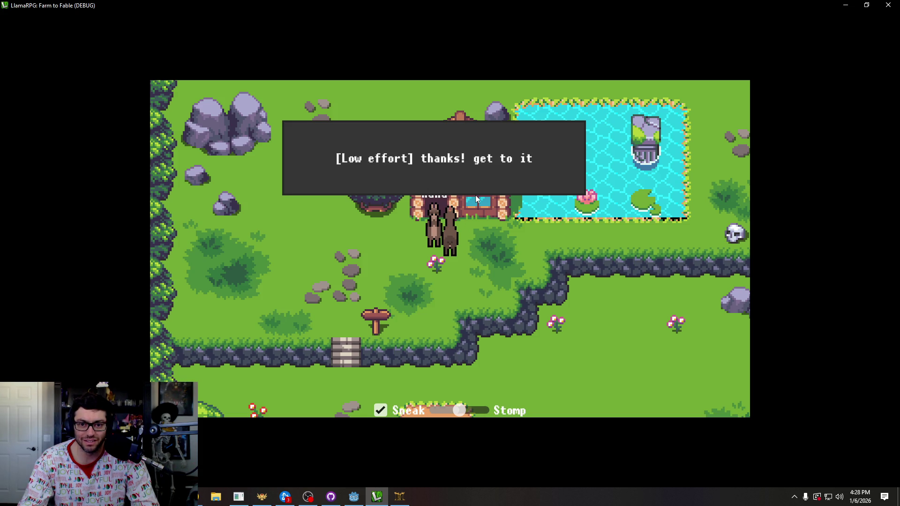
pyautogui.click(469, 277)
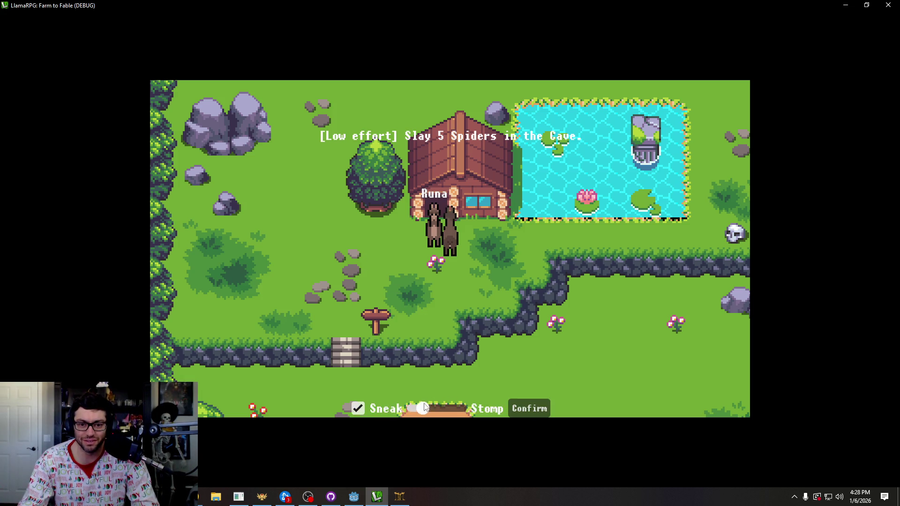
# Walk the llama north, then south past the stairs into the dark cave.
pyautogui.click(533, 398)
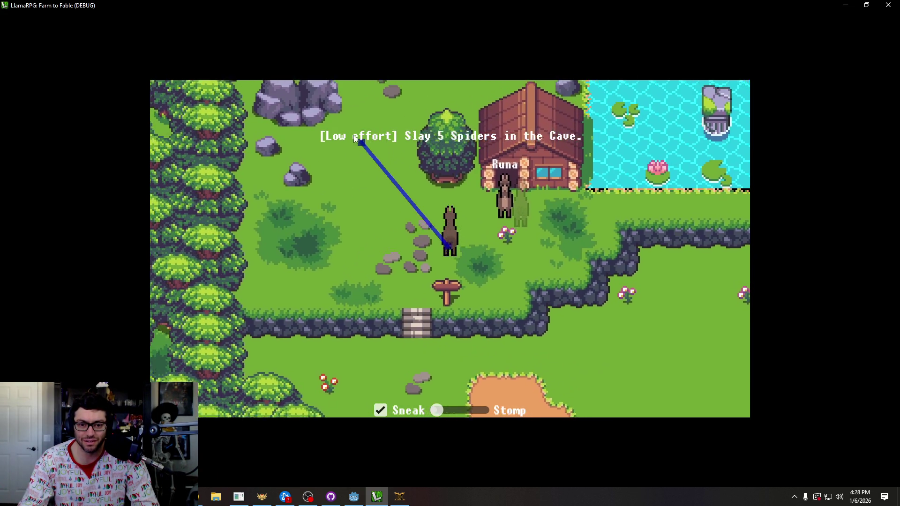
pyautogui.moveTo(355, 138)
pyautogui.mouseDown()
pyautogui.moveTo(384, 117)
pyautogui.moveTo(421, 118)
pyautogui.moveTo(441, 367)
pyautogui.mouseUp()
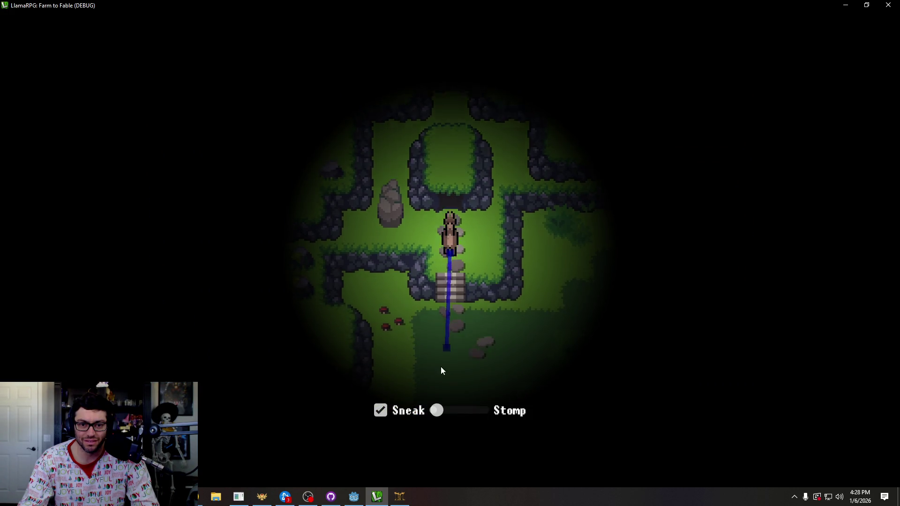
pyautogui.moveTo(436, 411); pyautogui.dragTo(497, 416)
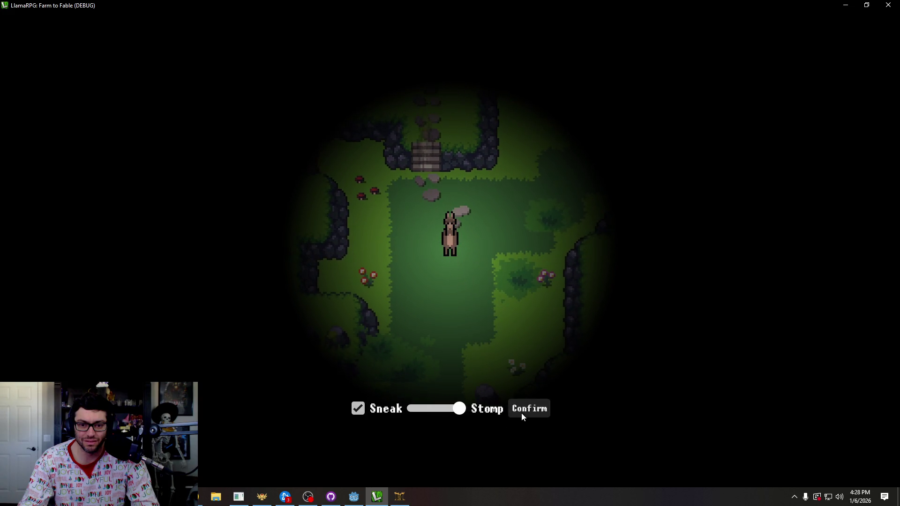
# Confirm stomp movement and queue Dig in in the first action slot.
pyautogui.click(522, 414)
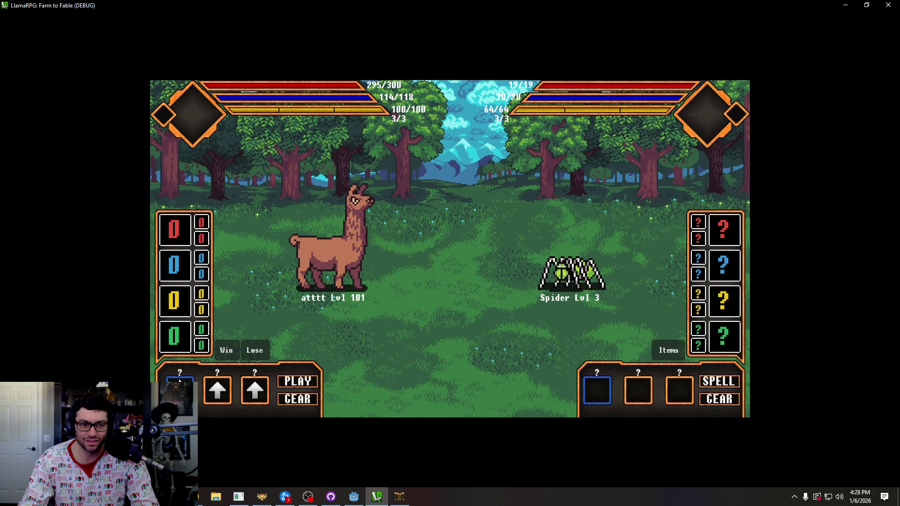
pyautogui.click(180, 381)
pyautogui.click(179, 351)
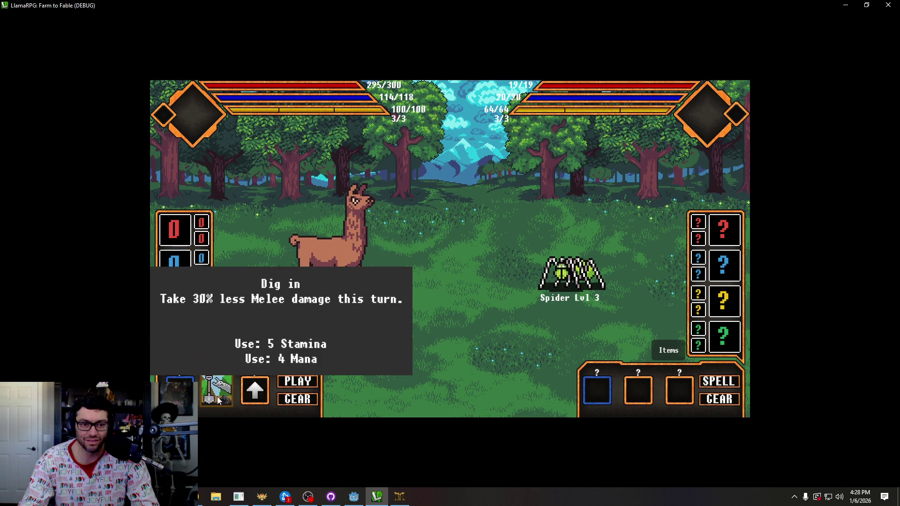
pyautogui.click(218, 400)
pyautogui.click(217, 389)
pyautogui.click(217, 304)
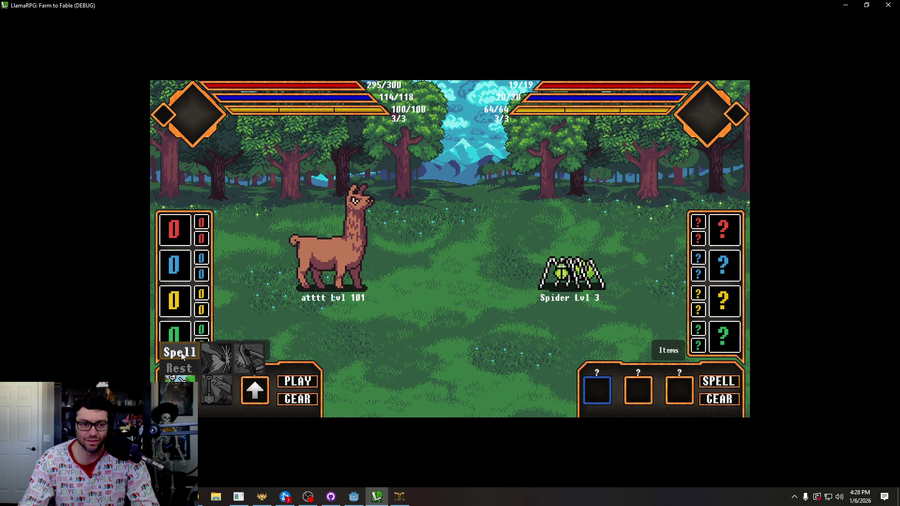
pyautogui.click(223, 389)
pyautogui.click(218, 391)
pyautogui.click(217, 273)
pyautogui.click(283, 276)
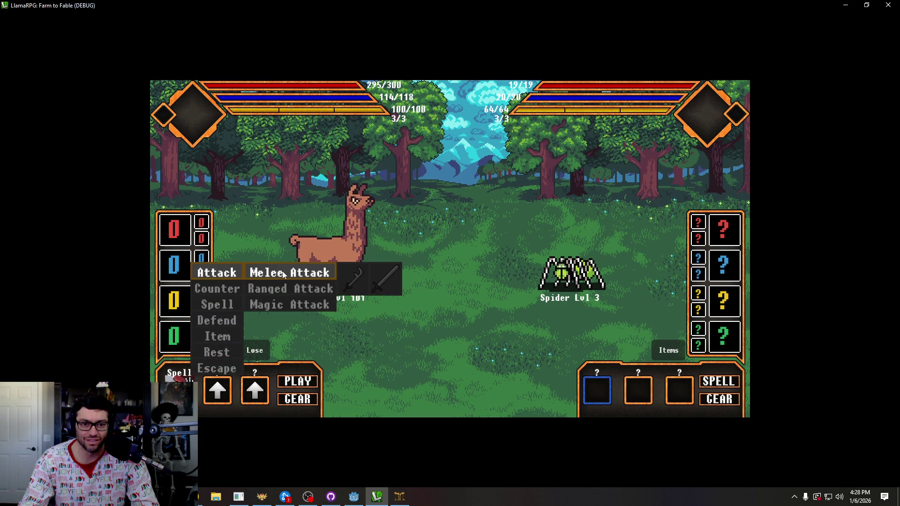
# Assign the Scimitar and Long Sword attacks to the slots and submit the turn.
pyautogui.click(355, 283)
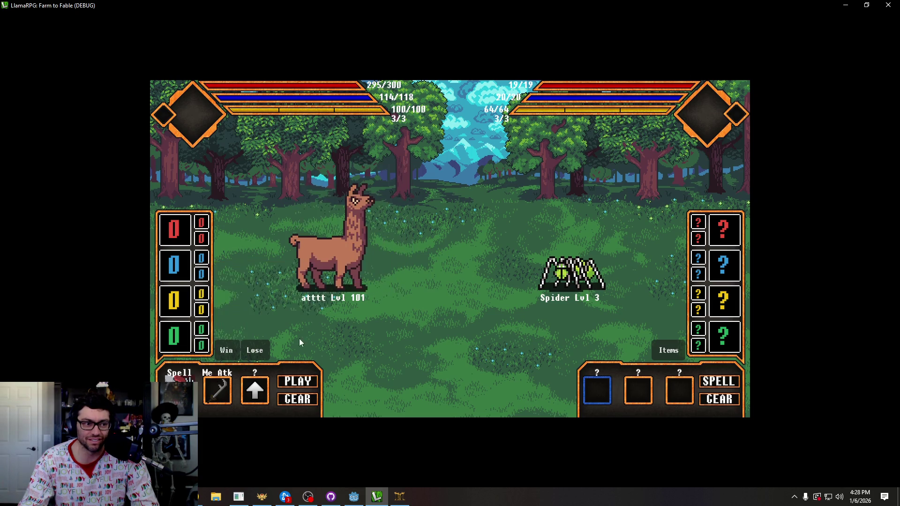
pyautogui.click(255, 391)
pyautogui.click(254, 273)
pyautogui.click(312, 277)
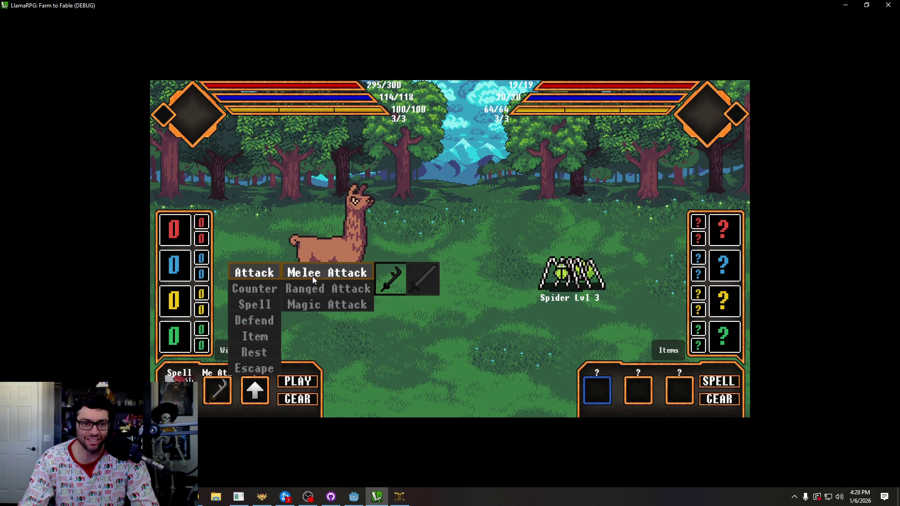
pyautogui.click(423, 280)
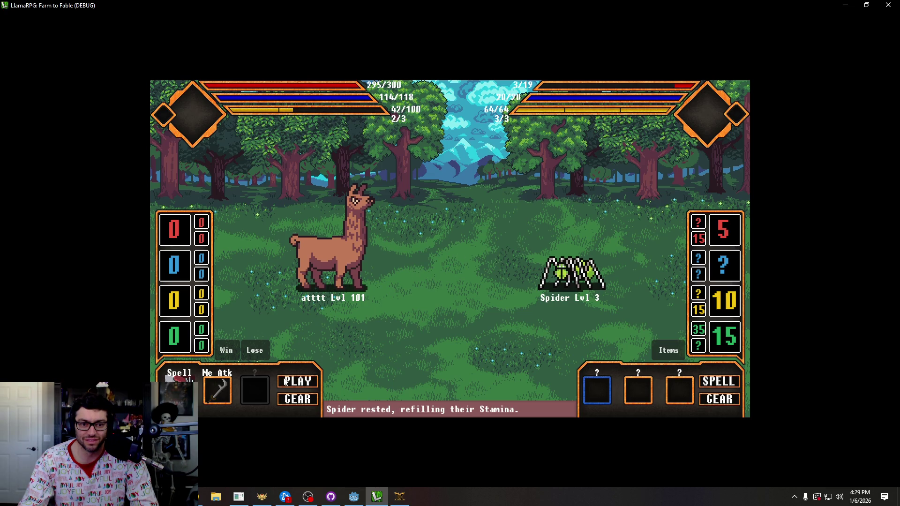
pyautogui.click(297, 383)
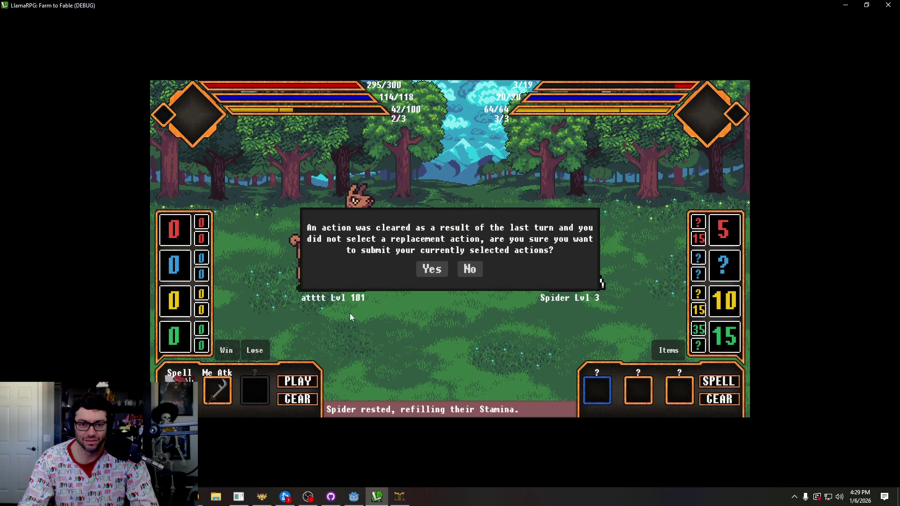
pyautogui.click(443, 268)
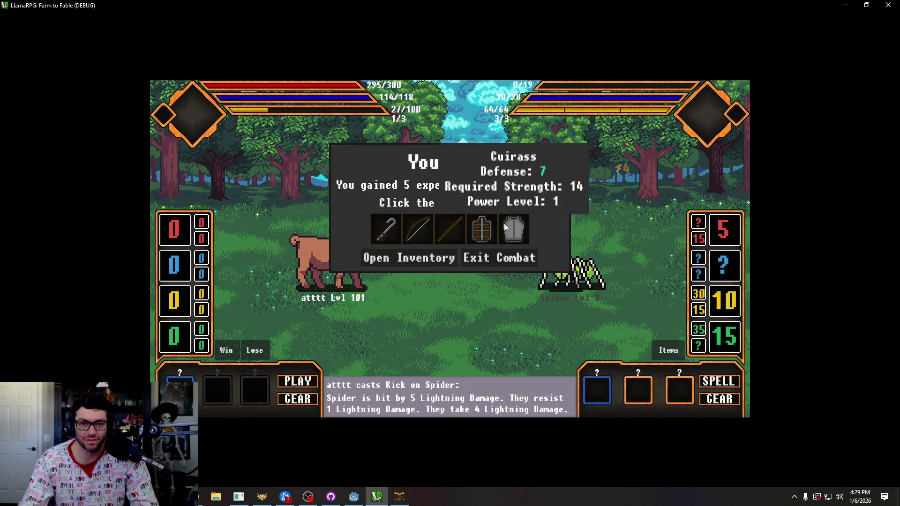
# Loot the Cuirass, shield and Hook Sword, exit combat, and walk into the next fight.
pyautogui.click(506, 229)
pyautogui.click(482, 229)
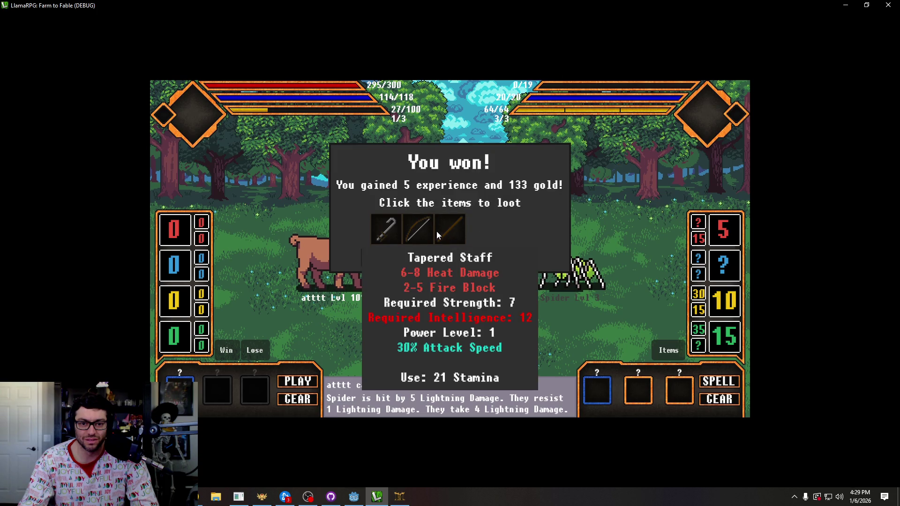
pyautogui.click(389, 229)
pyautogui.click(389, 229)
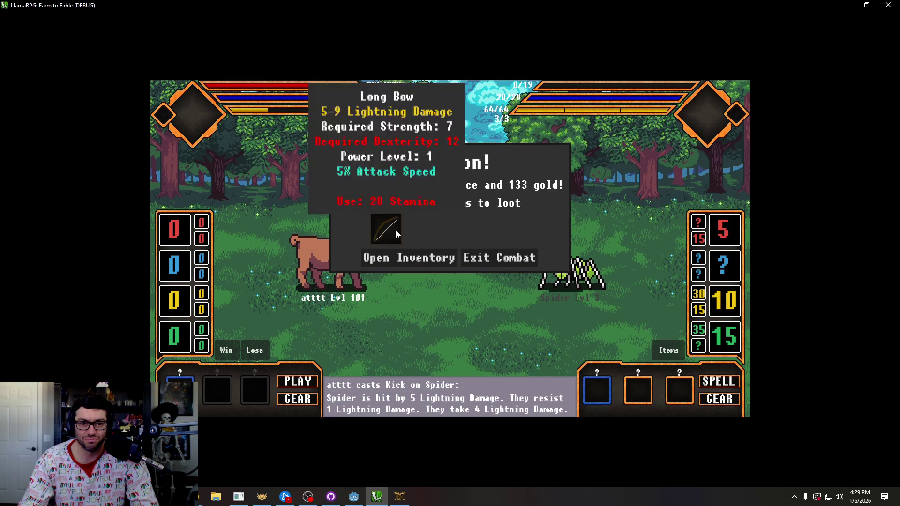
pyautogui.click(395, 229)
pyautogui.click(479, 257)
pyautogui.press('Down')
pyautogui.press('Right')
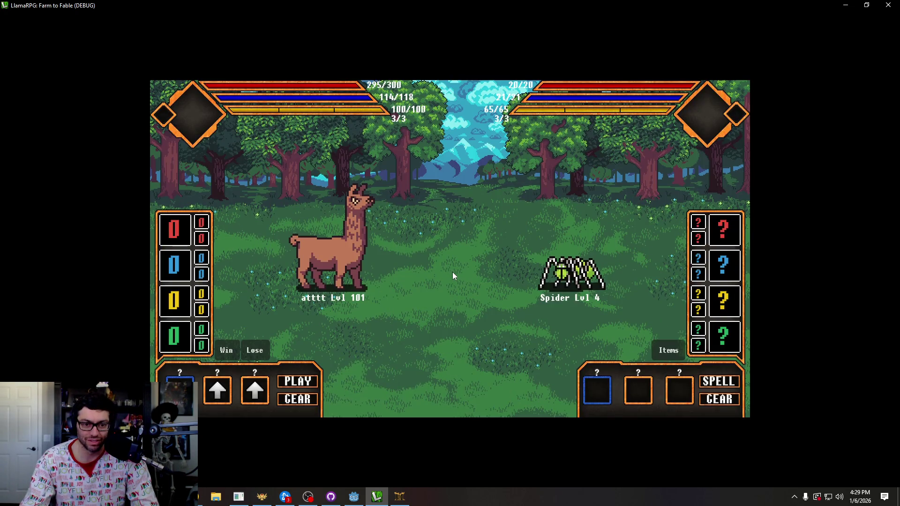
# Win three spider battles instantly with the debug Win button, walking on between fights.
pyautogui.click(228, 347)
pyautogui.click(477, 257)
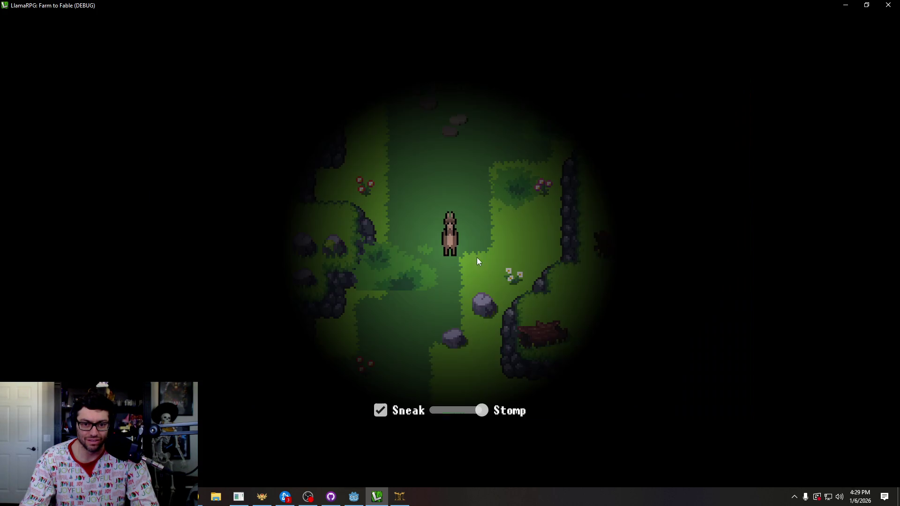
pyautogui.press('Down')
pyautogui.press('Down')
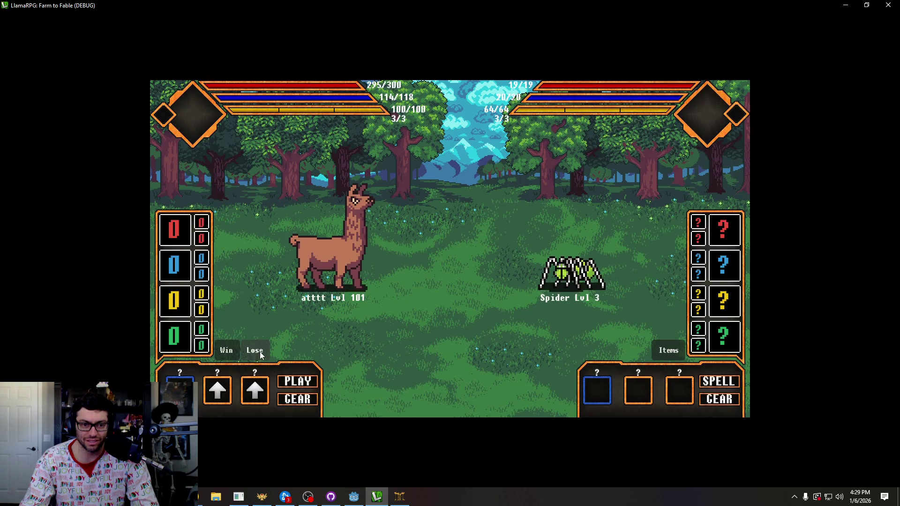
pyautogui.click(226, 350)
pyautogui.click(502, 257)
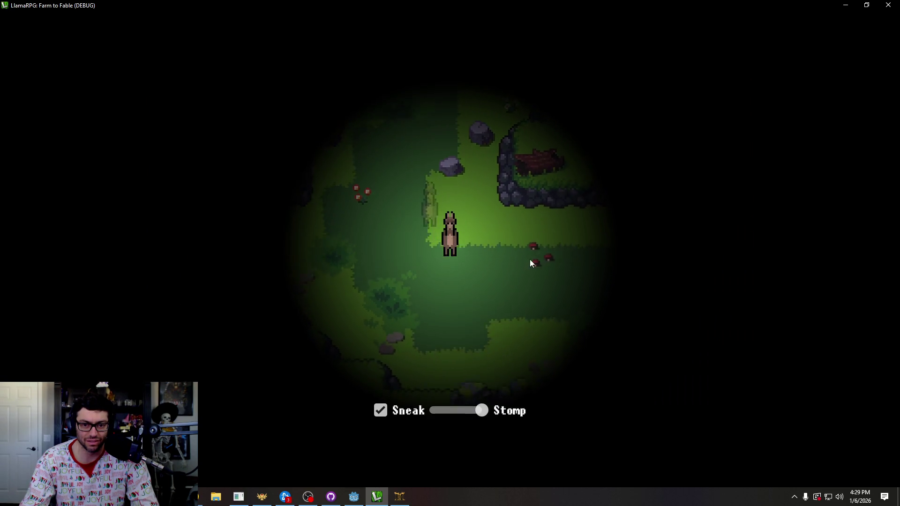
pyautogui.press('Right')
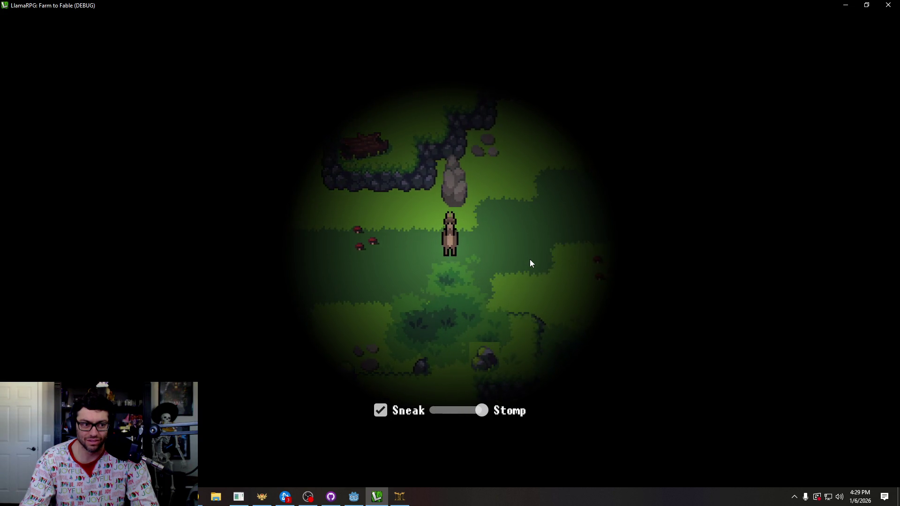
pyautogui.click(224, 350)
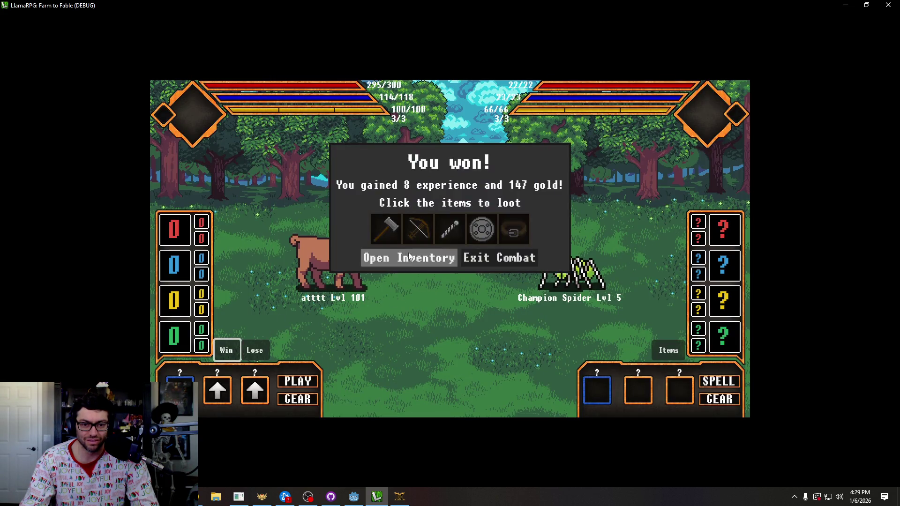
pyautogui.click(500, 257)
pyautogui.press('Up')
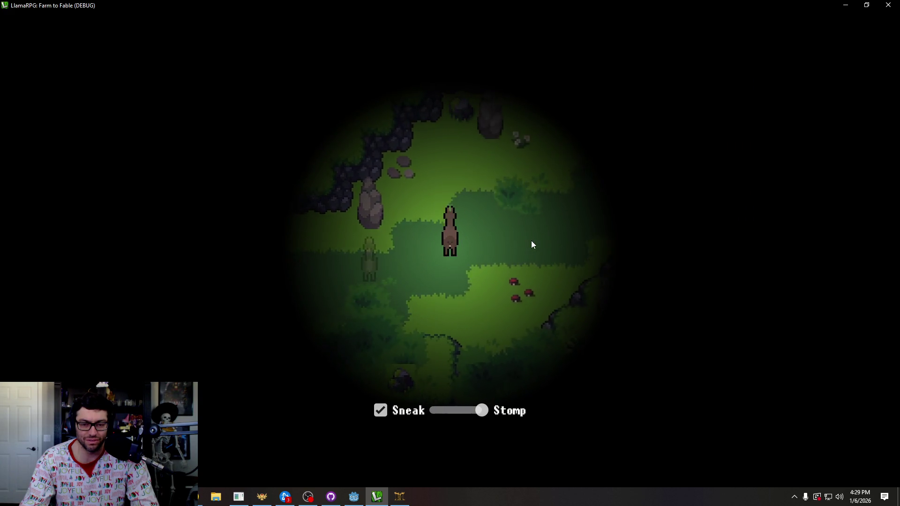
pyautogui.press('Left')
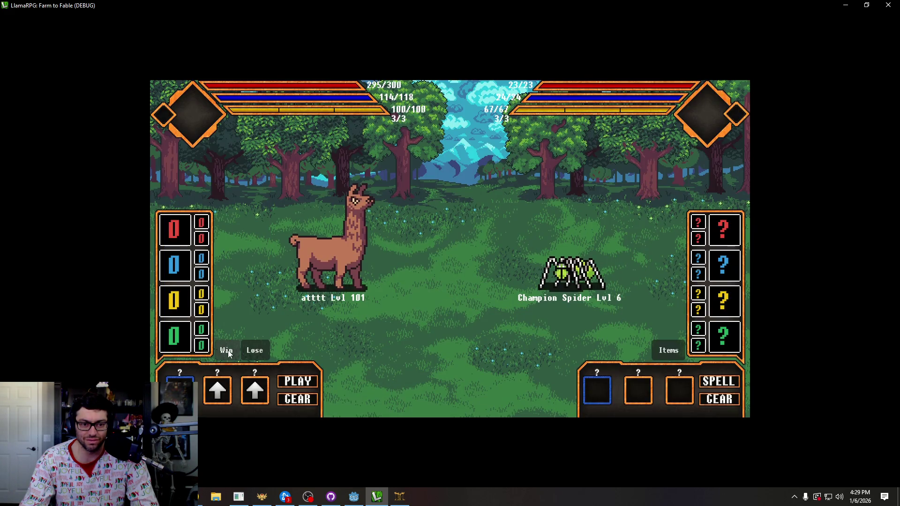
# Win the Champion Spider battle and the following fights, heading up-right through the cave.
pyautogui.click(226, 350)
pyautogui.click(500, 257)
pyautogui.press('Up')
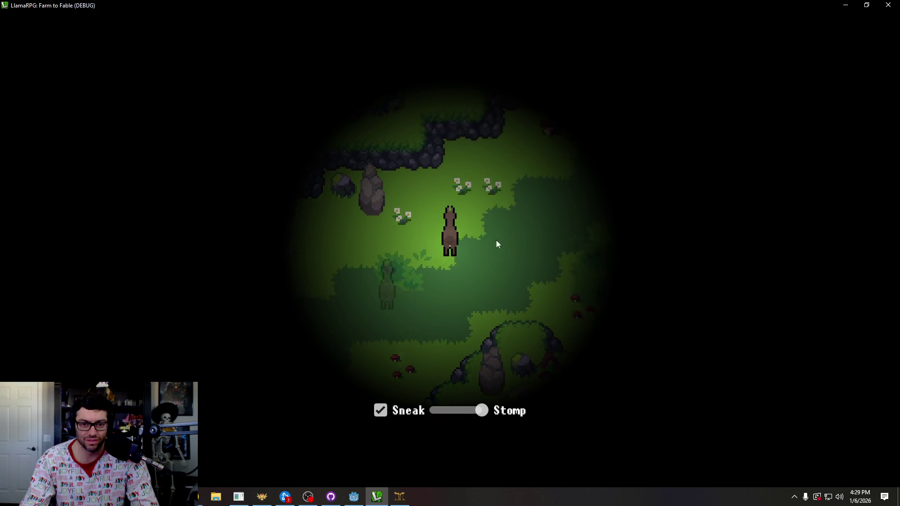
pyautogui.click(226, 350)
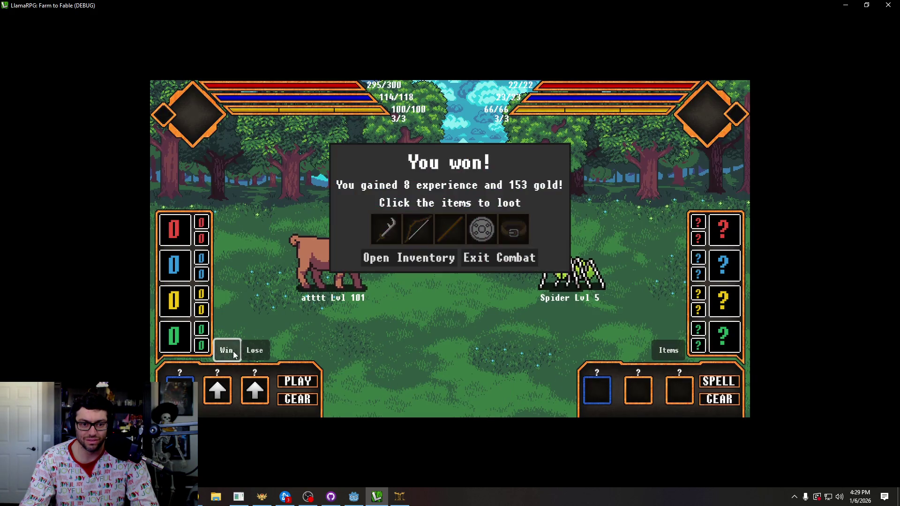
pyautogui.click(489, 259)
pyautogui.press('Up')
pyautogui.press('Right')
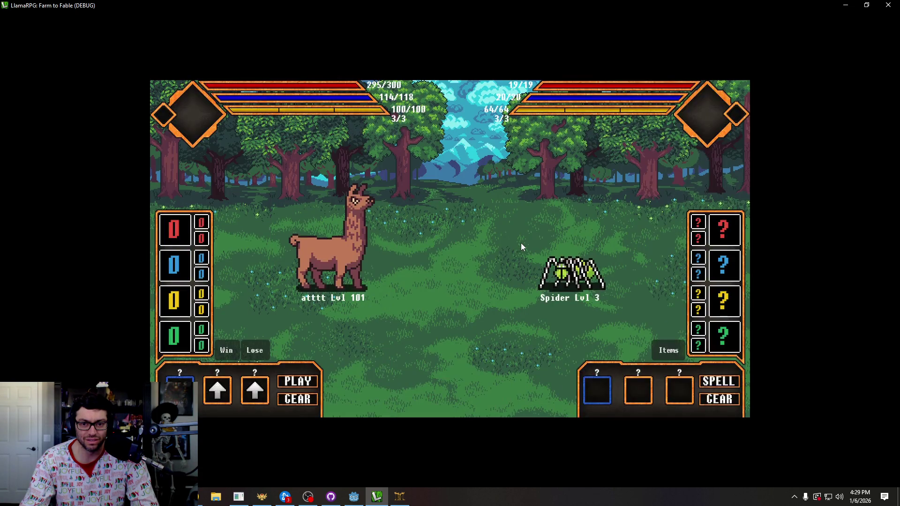
pyautogui.click(234, 355)
# Exit combat, switch movement back to sneak, and walk along the new rock walls.
pyautogui.click(490, 258)
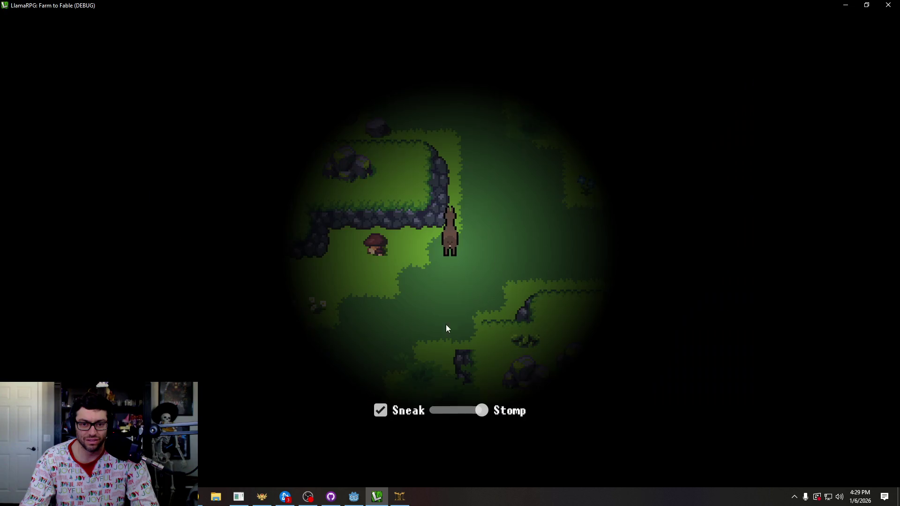
pyautogui.click(525, 409)
pyautogui.press('Right')
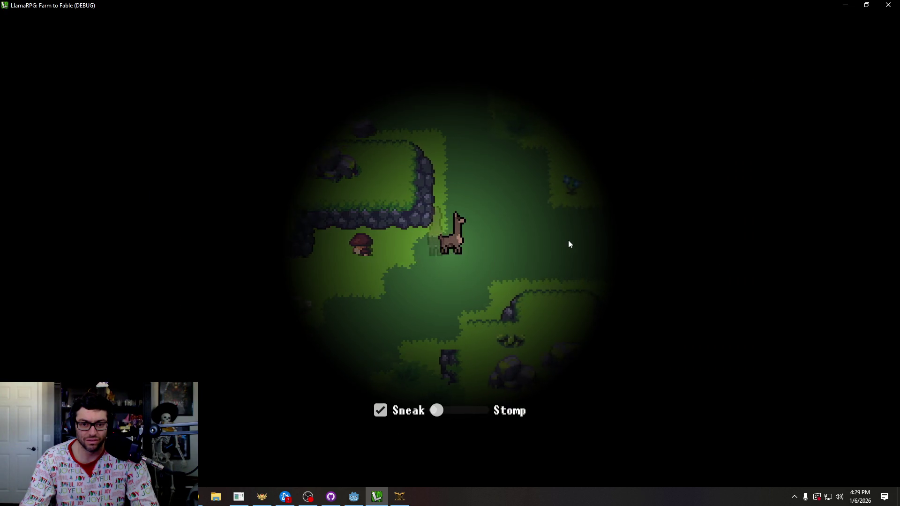
pyautogui.press('Down')
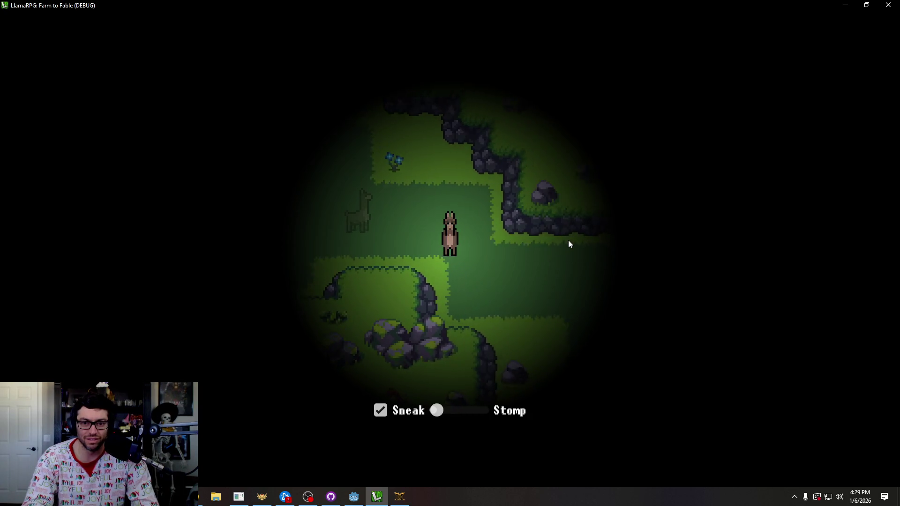
pyautogui.press('Right')
pyautogui.press('Left')
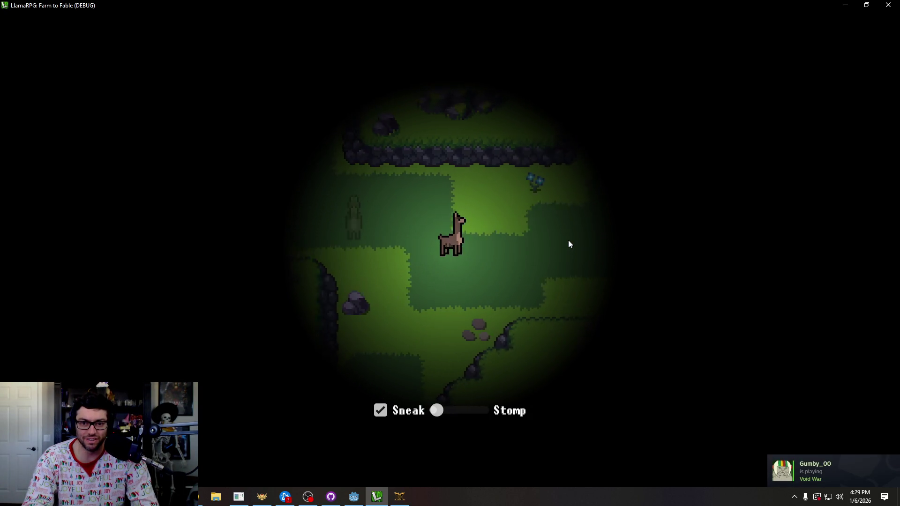
pyautogui.press('Up')
pyautogui.press('Up')
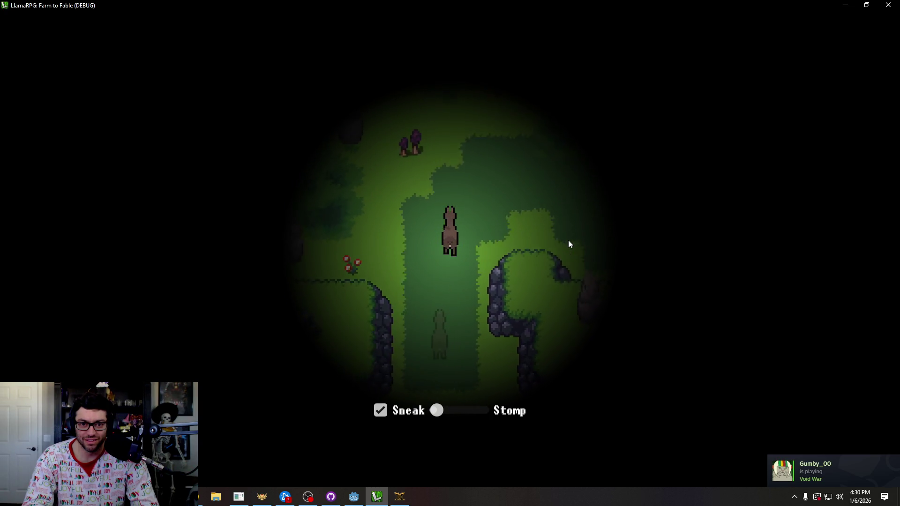
pyautogui.press('Left')
pyautogui.press('Down')
pyautogui.press('Down')
pyautogui.press('Right')
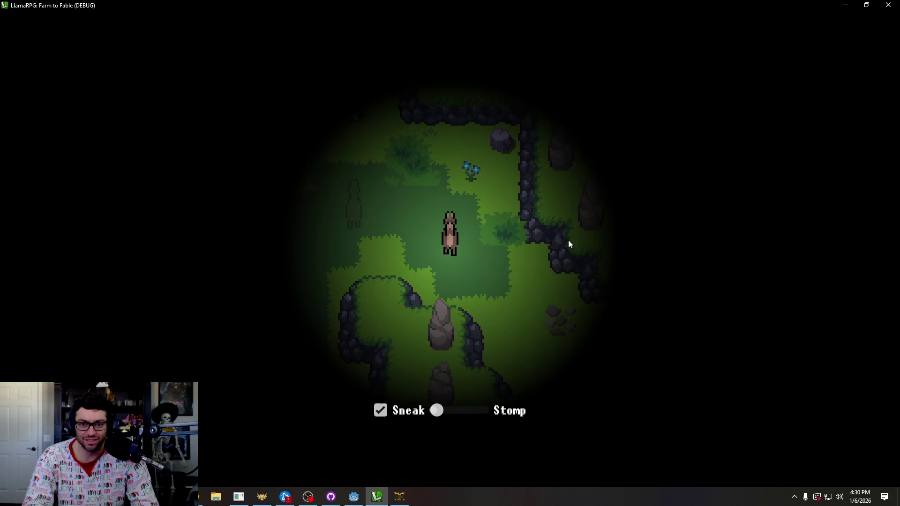
# Walk down the path, climb the stone stairs, and come back down into the grass.
pyautogui.press('Down')
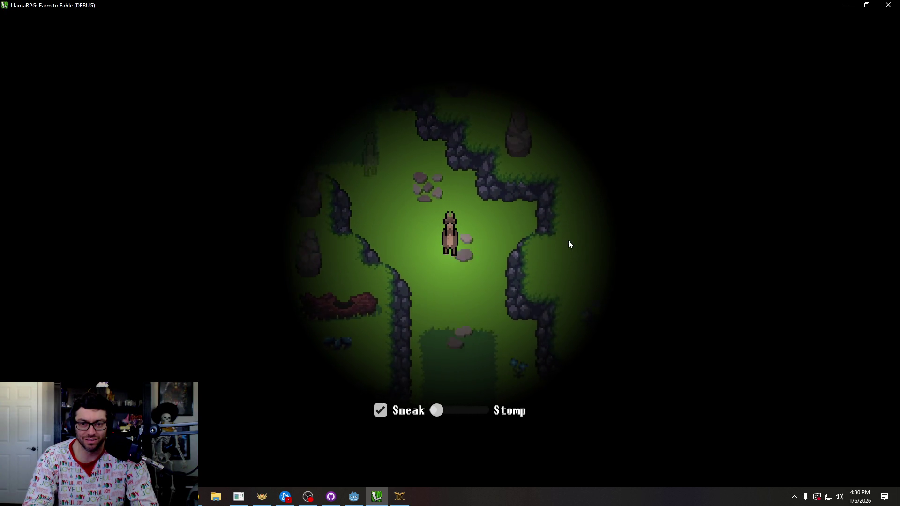
pyautogui.press('Down')
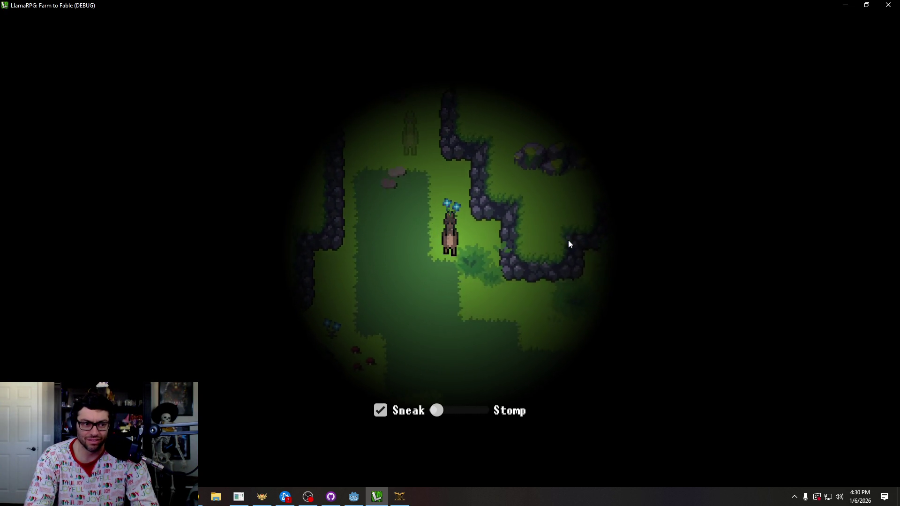
pyautogui.press('Right')
pyautogui.press('Up')
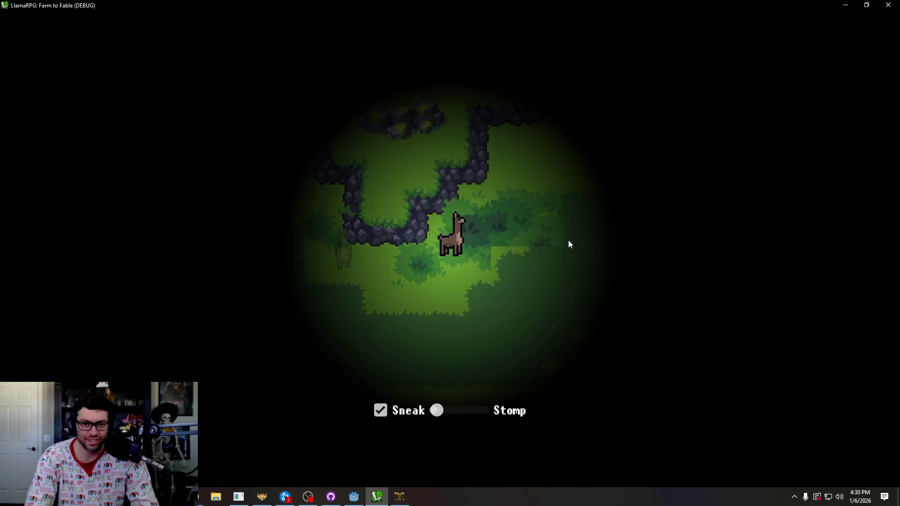
pyautogui.press('Right')
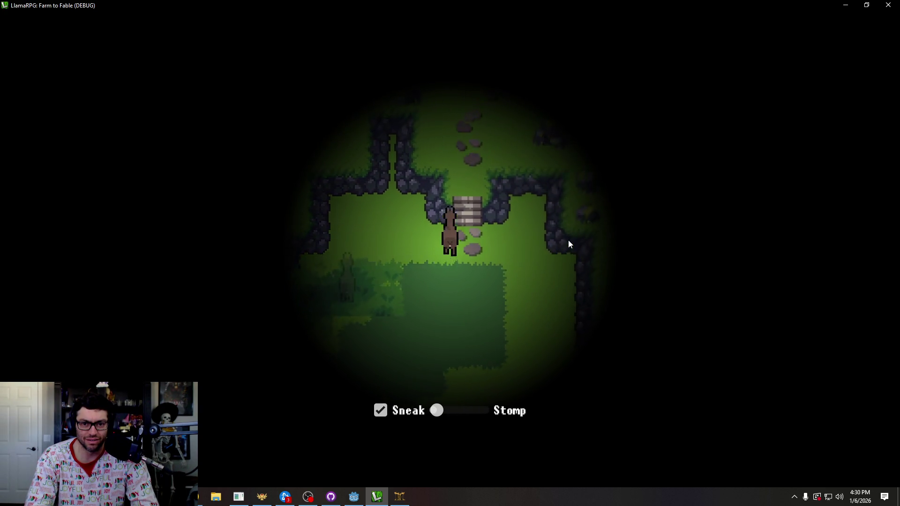
pyautogui.press('Up')
pyautogui.press('Down')
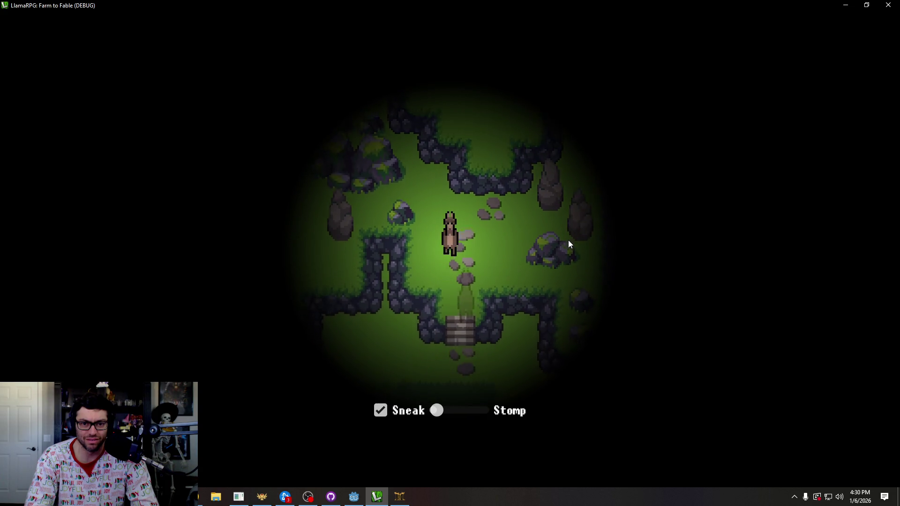
pyautogui.press('Down')
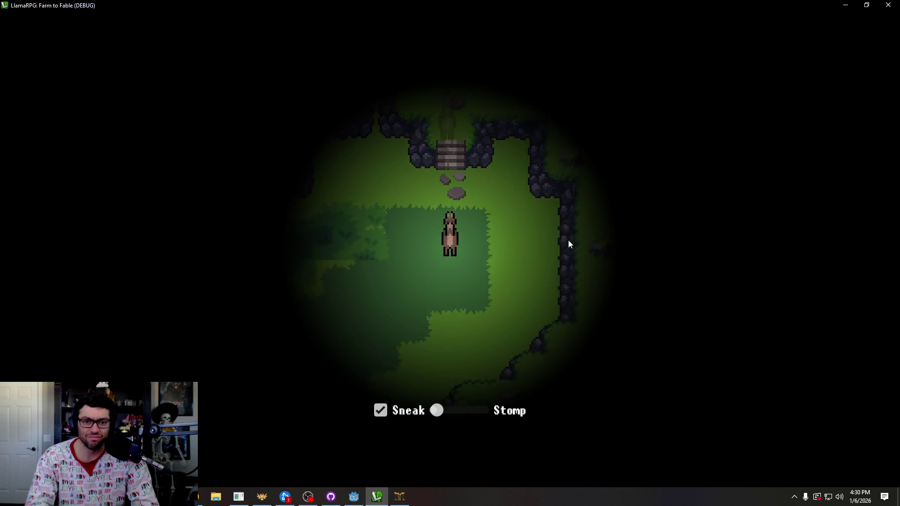
pyautogui.press('Left')
pyautogui.press('Left')
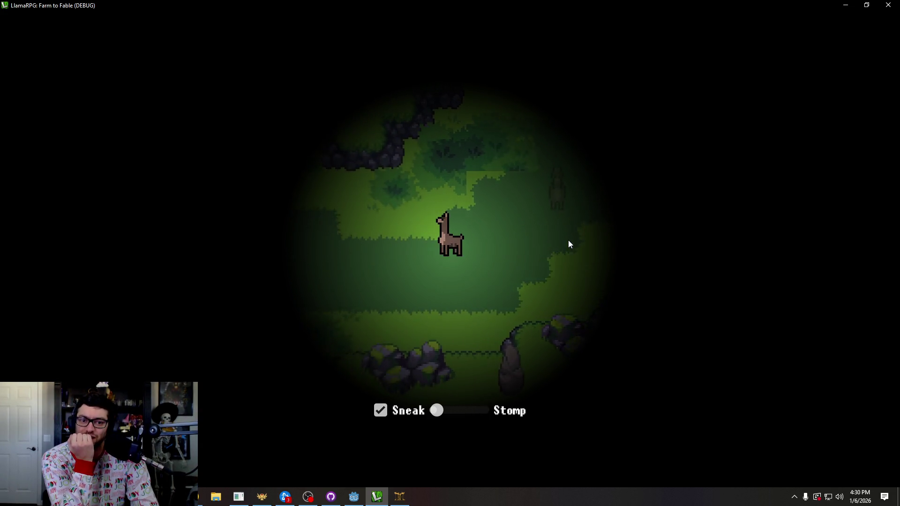
# Walk north past bushes and blue flowers, then down-left past rock walls into a Level 4 Spider battle.
pyautogui.press('Up')
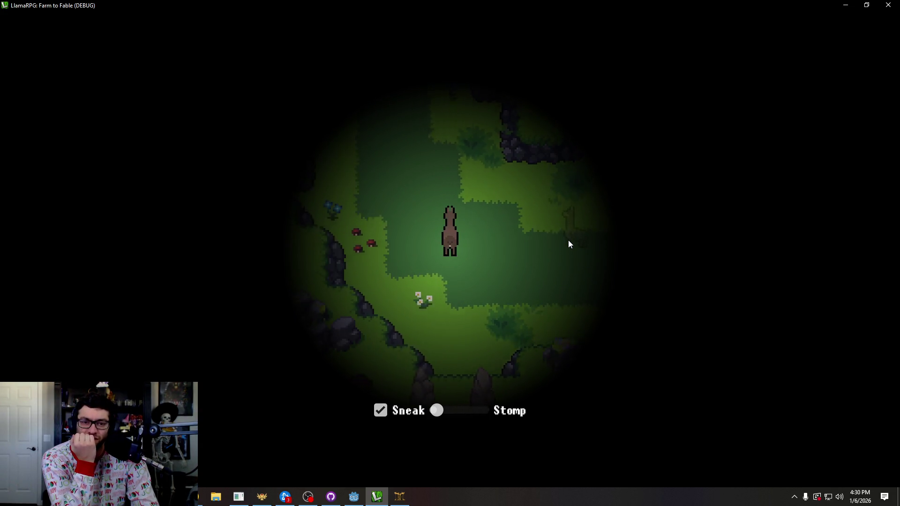
pyautogui.press('Up')
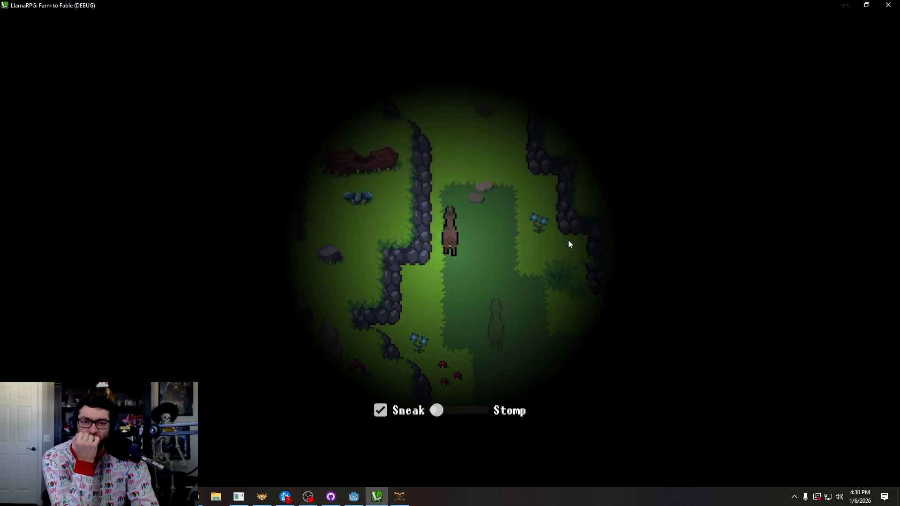
pyautogui.press('Up')
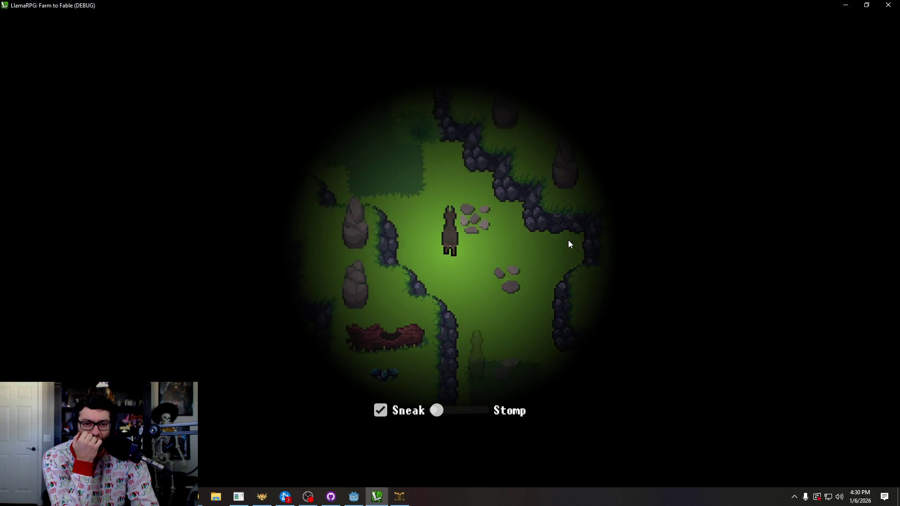
pyautogui.press('Up')
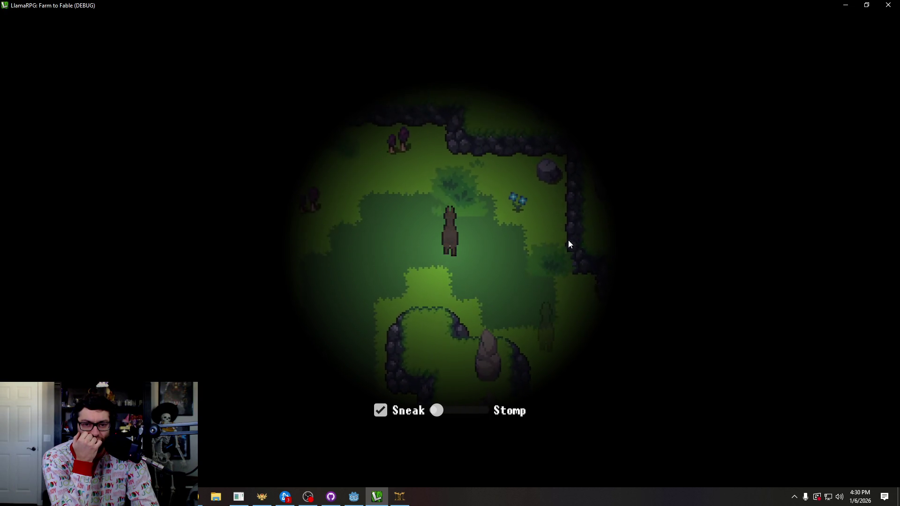
pyautogui.press('Down')
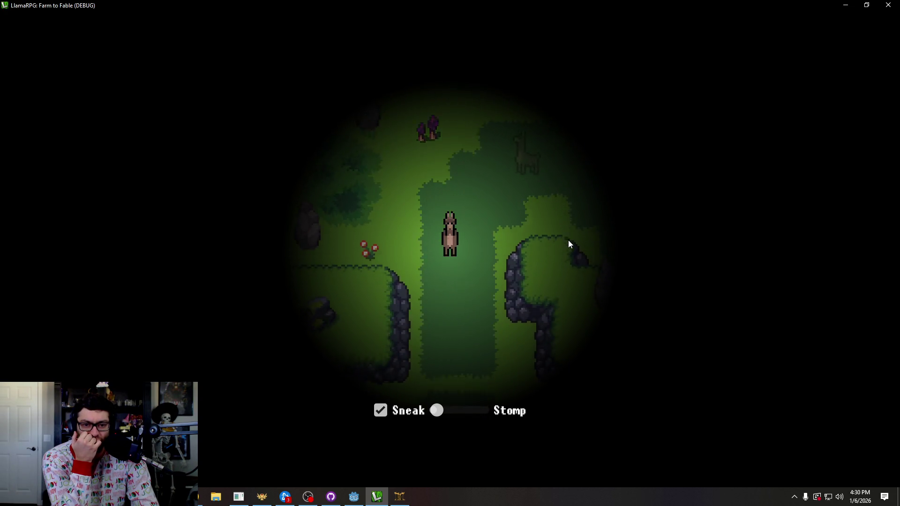
pyautogui.press('Left')
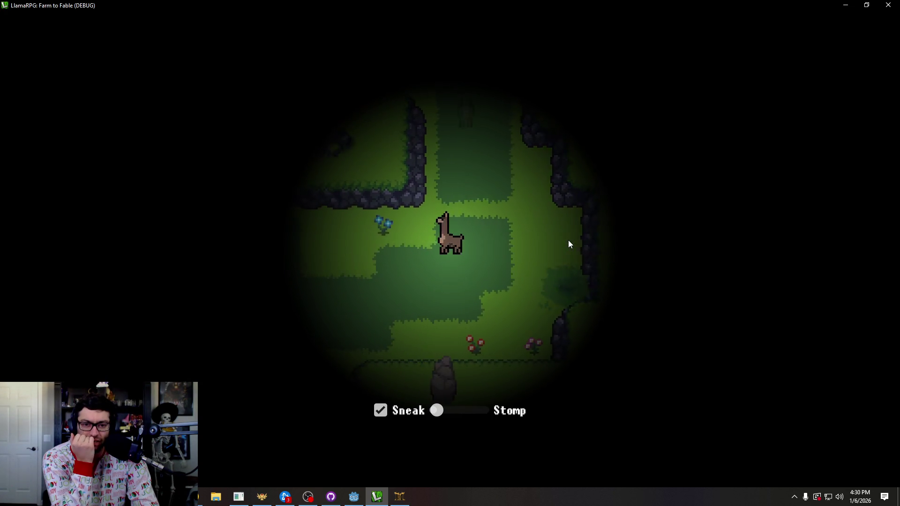
pyautogui.press('Down')
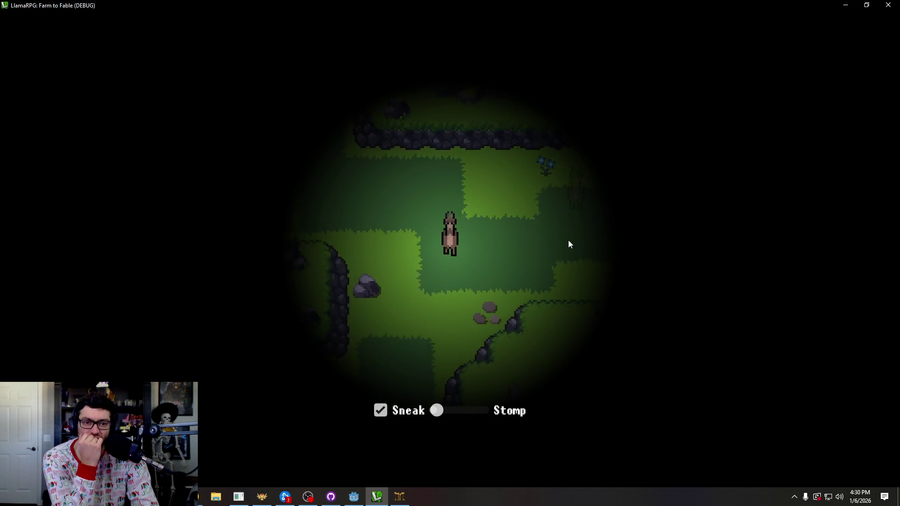
pyautogui.press('Down')
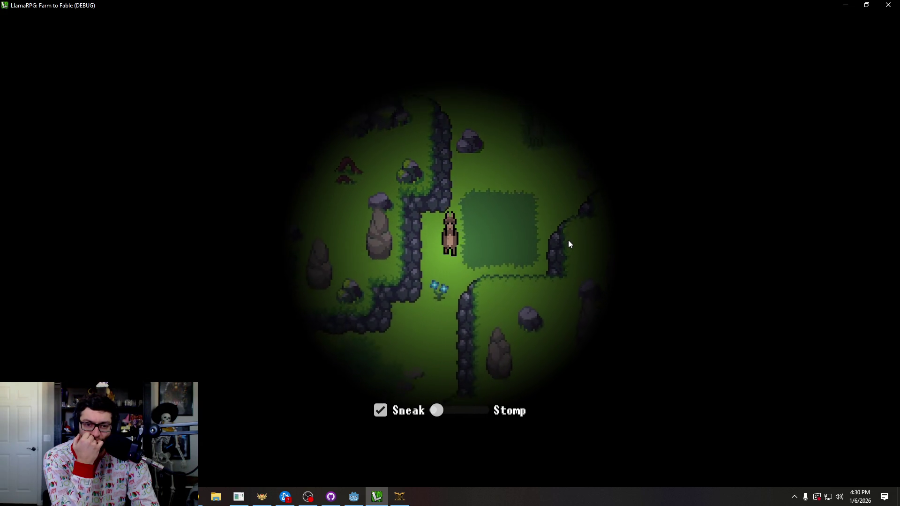
pyautogui.press('Down')
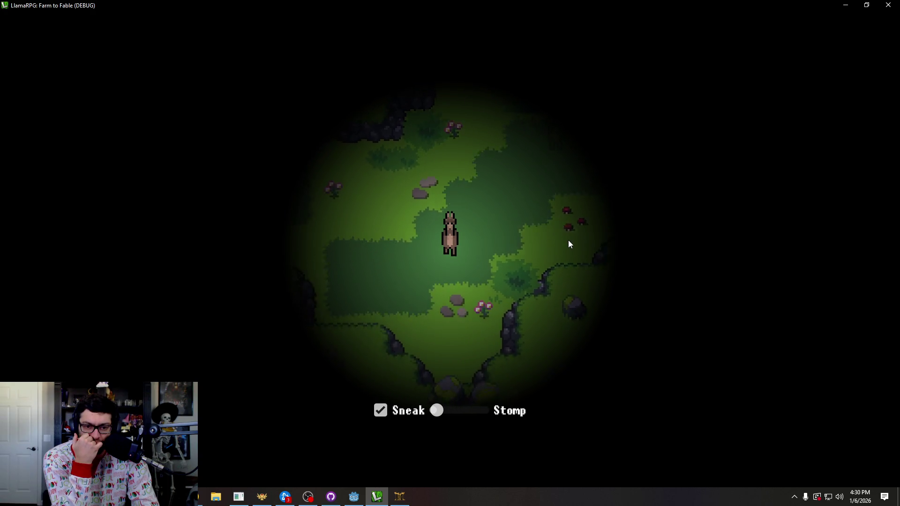
pyautogui.press('Left')
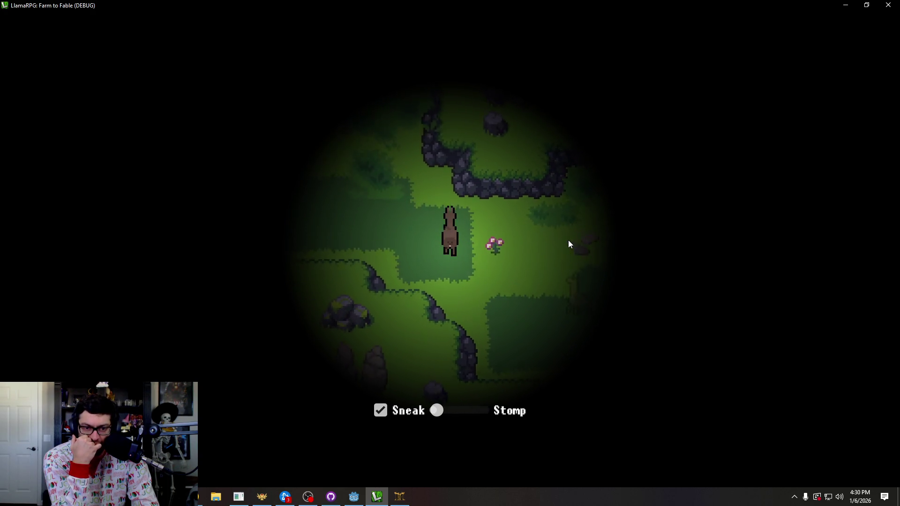
pyautogui.press('Up')
pyautogui.press('Up')
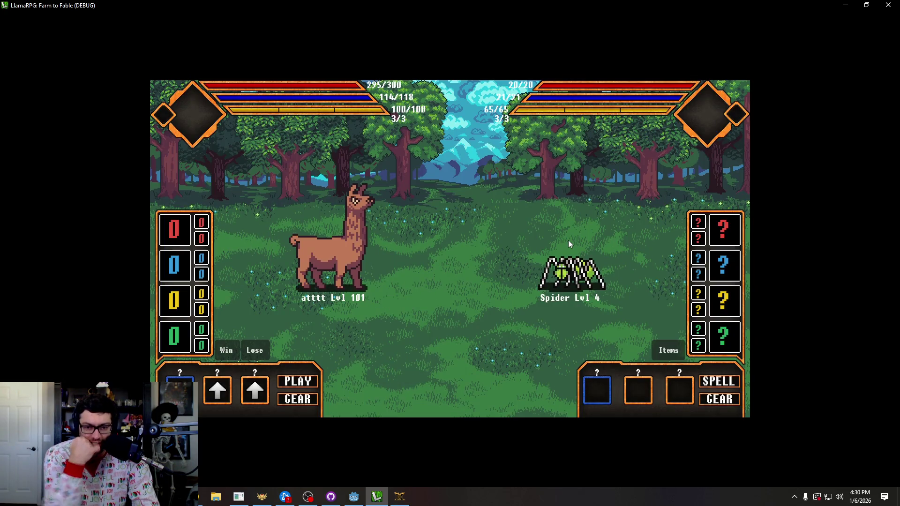
# Beat the Level 4 Spider with the debug Win button and exit combat.
pyautogui.click(229, 352)
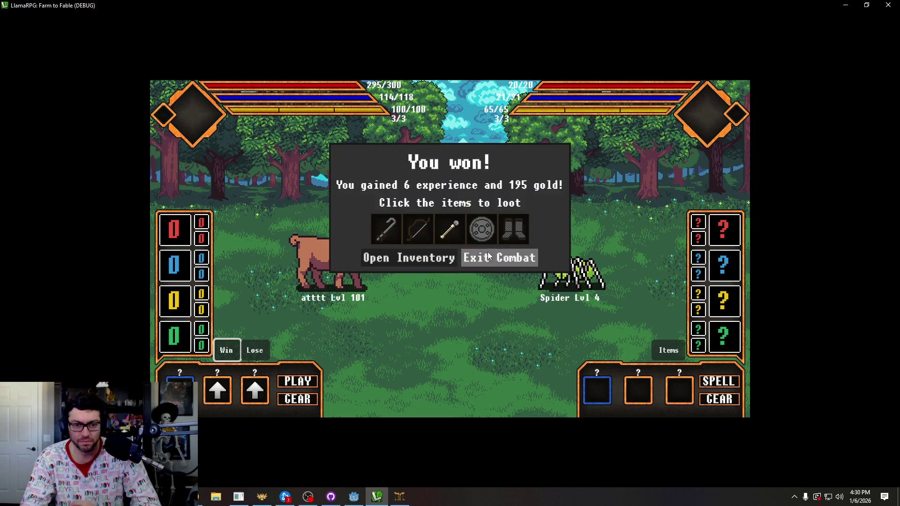
pyautogui.click(485, 261)
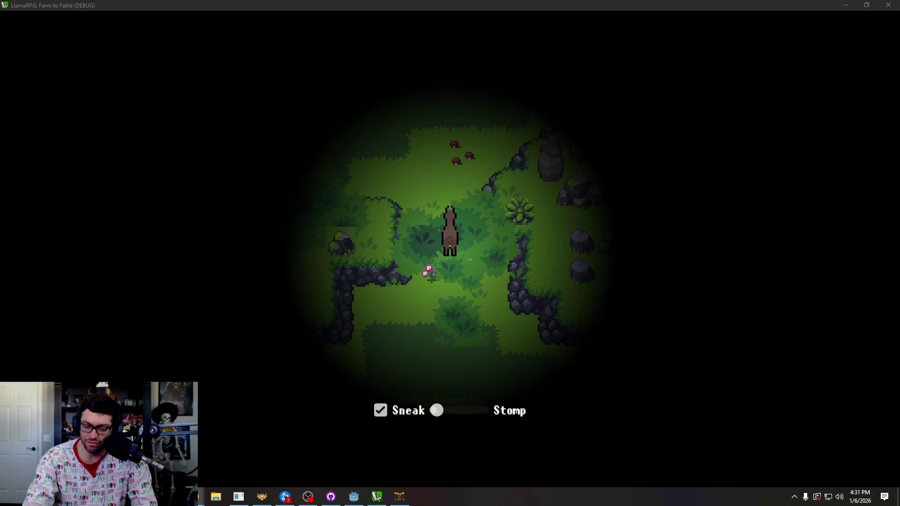
# Sneak the llama left and down, then up toward the stone stairs.
pyautogui.press('w')
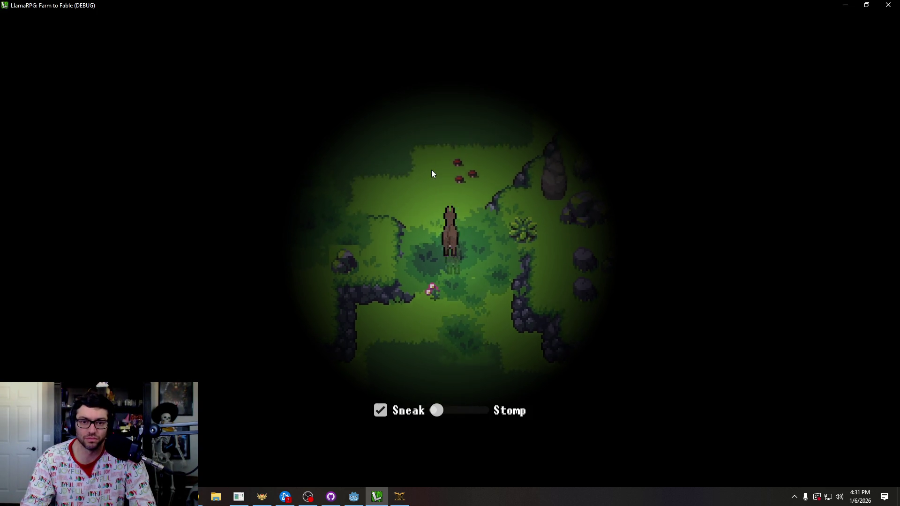
pyautogui.press('a')
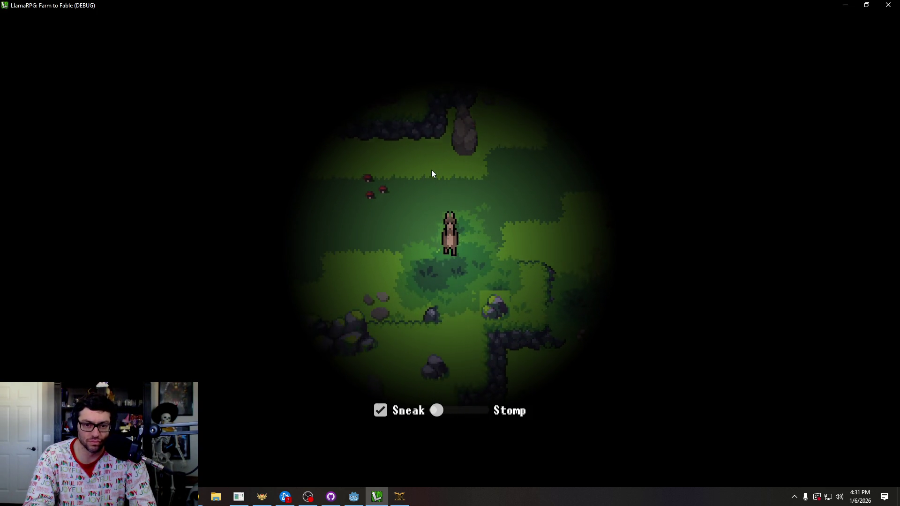
pyautogui.press('s')
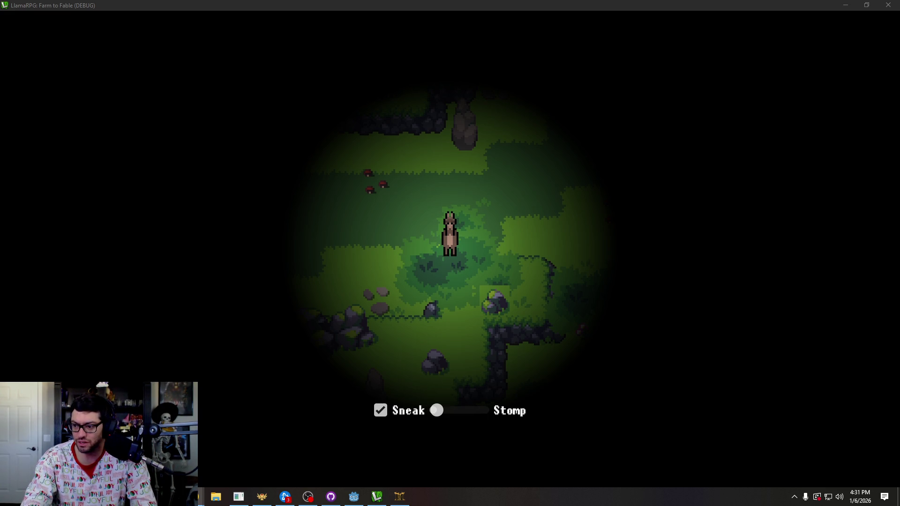
pyautogui.click(388, 257)
pyautogui.press('s')
pyautogui.press('a')
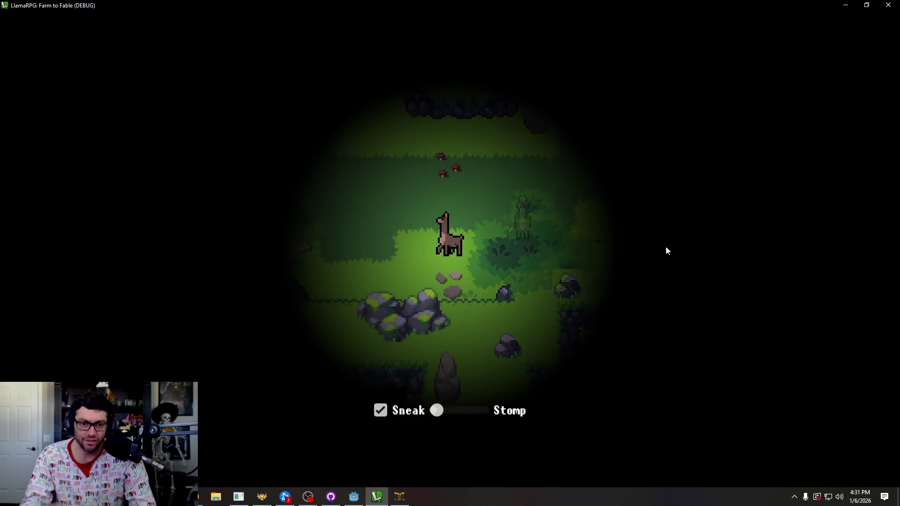
pyautogui.press('w')
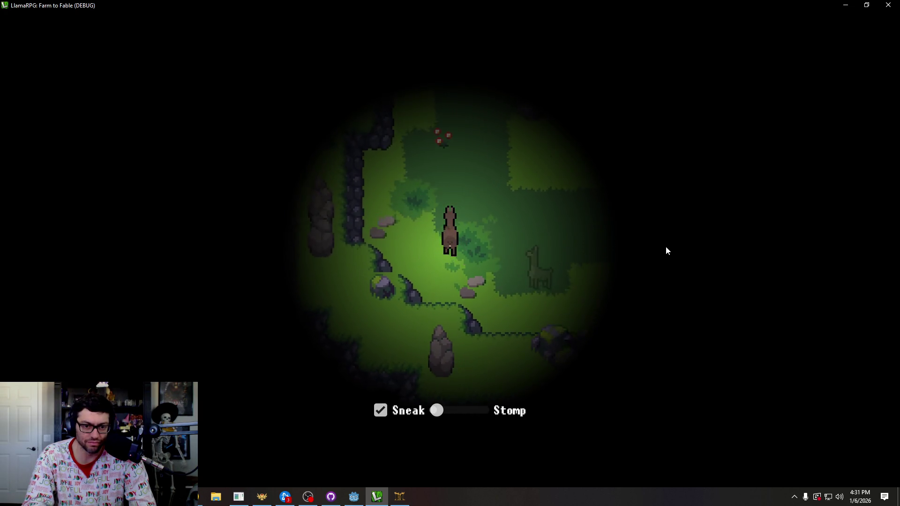
pyautogui.press('w')
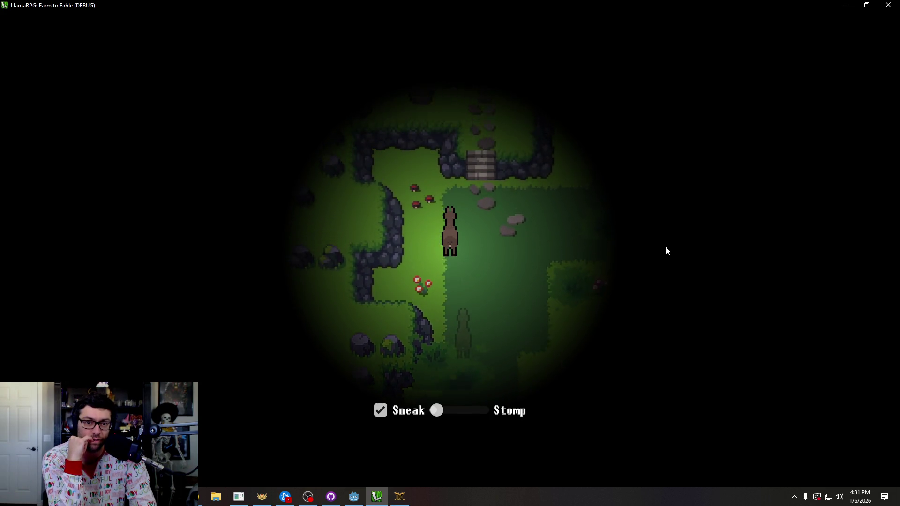
pyautogui.press('d')
pyautogui.press('d')
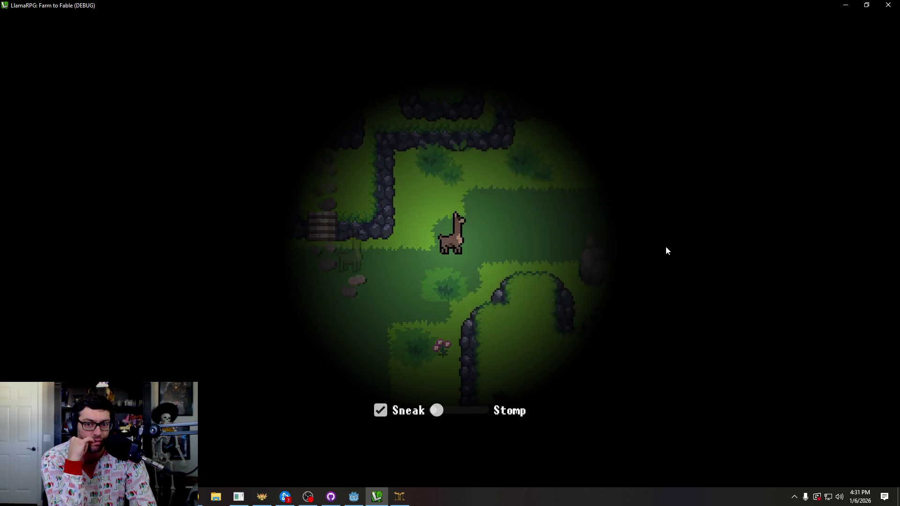
pyautogui.press('s')
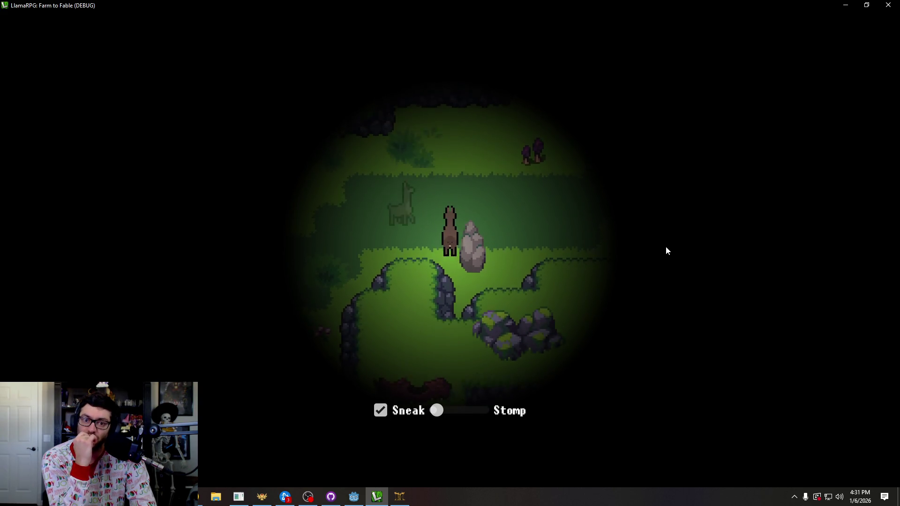
# Walk the llama right, then down-left, and back up past the stone pen.
pyautogui.press('w')
pyautogui.press('d')
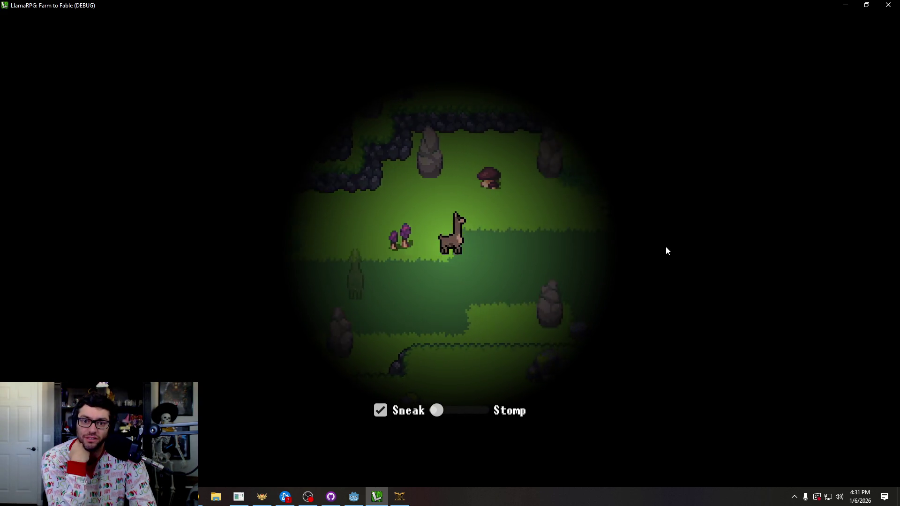
pyautogui.press('s')
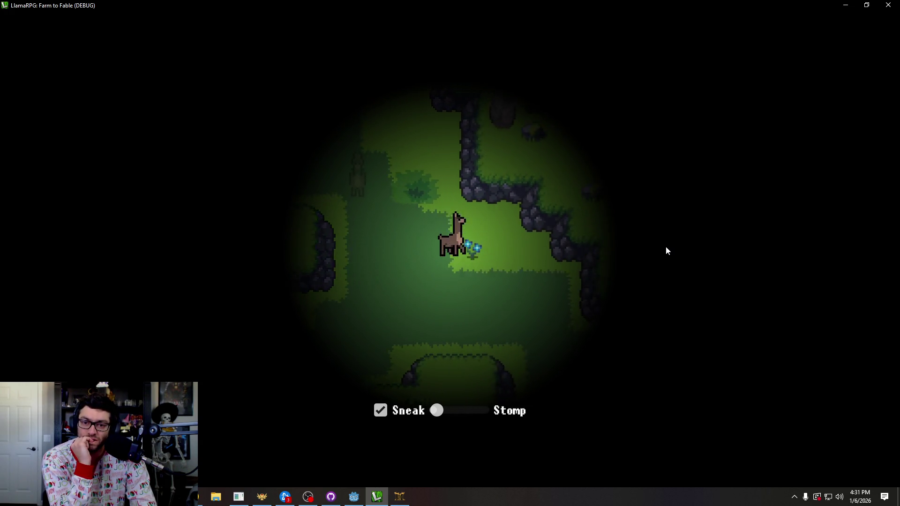
pyautogui.press('a')
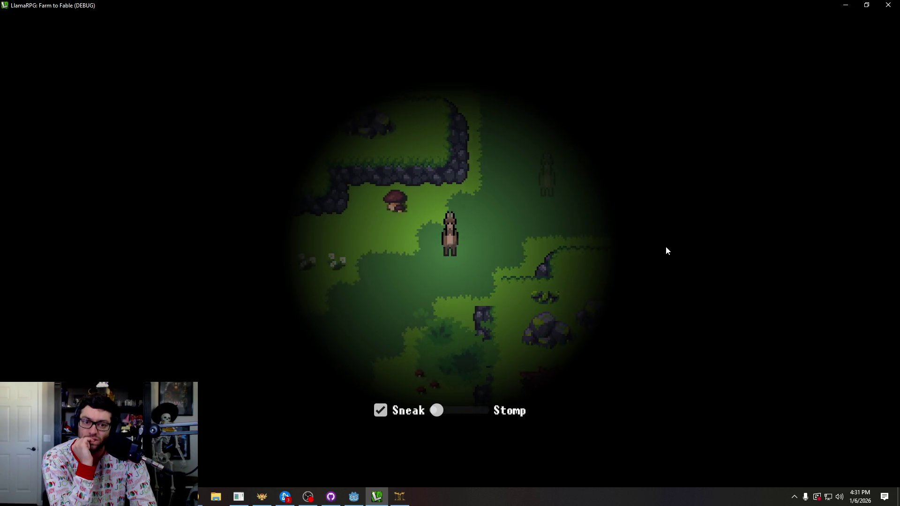
pyautogui.press('s')
pyautogui.press('a')
pyautogui.press('s')
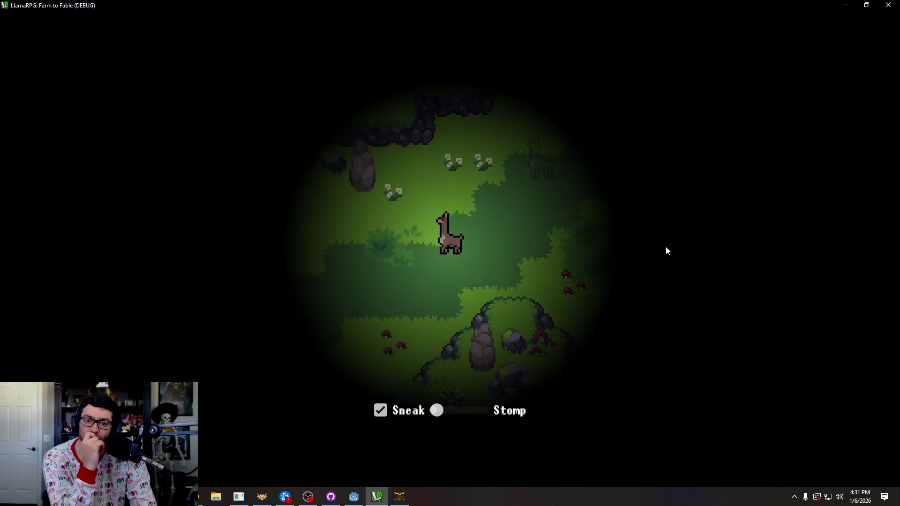
pyautogui.press('s')
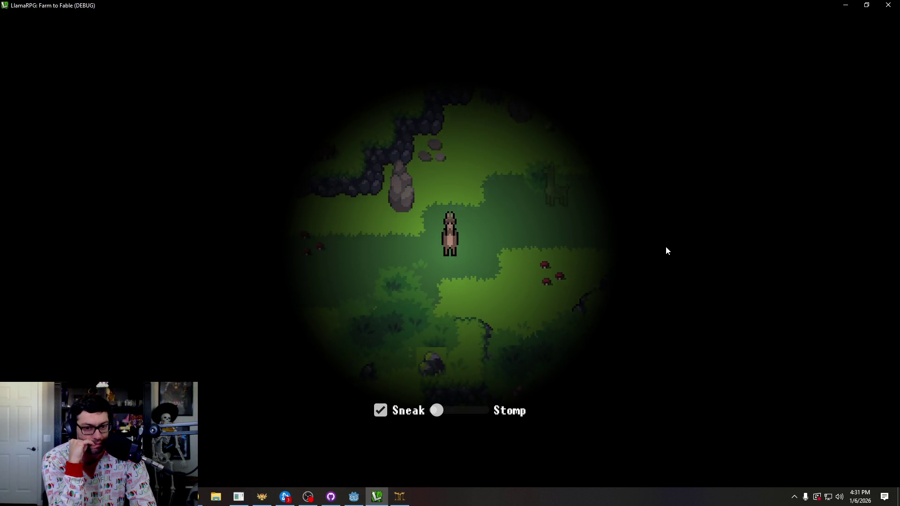
pyautogui.press('a')
pyautogui.press('w')
pyautogui.press('w')
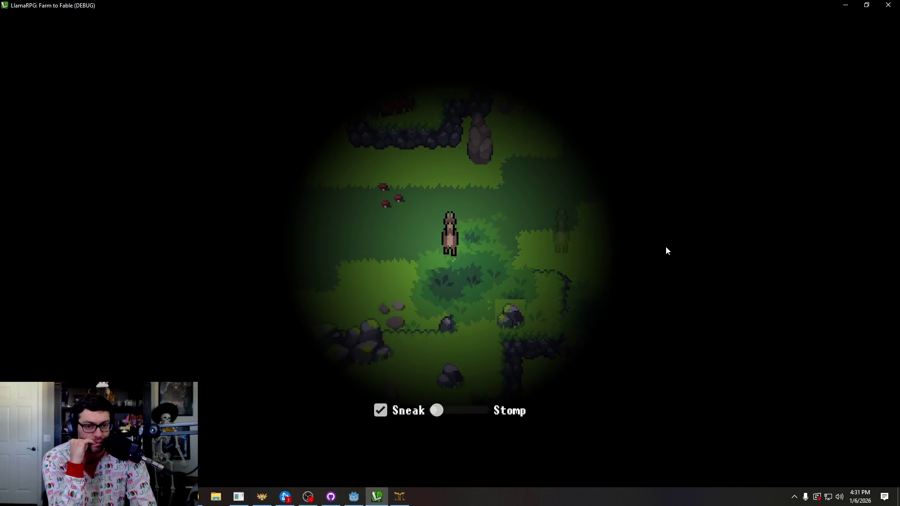
pyautogui.press('w')
pyautogui.press('a')
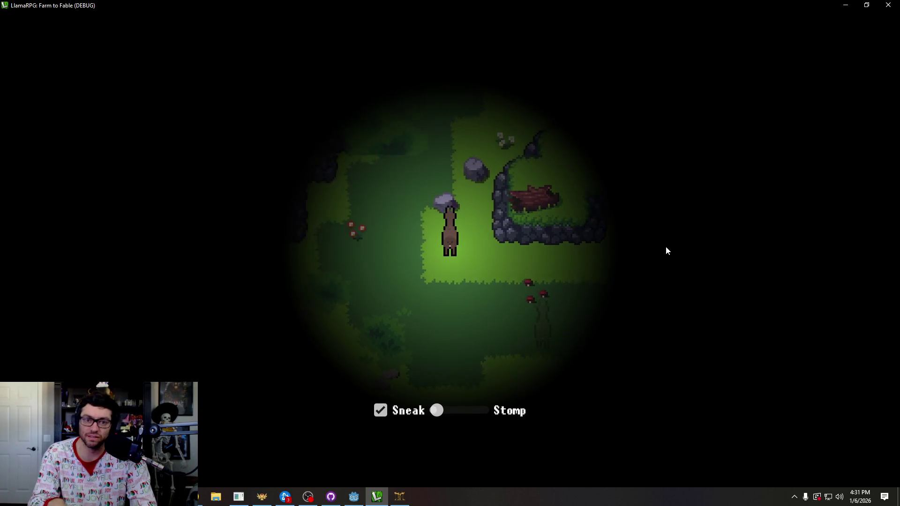
pyautogui.press('w')
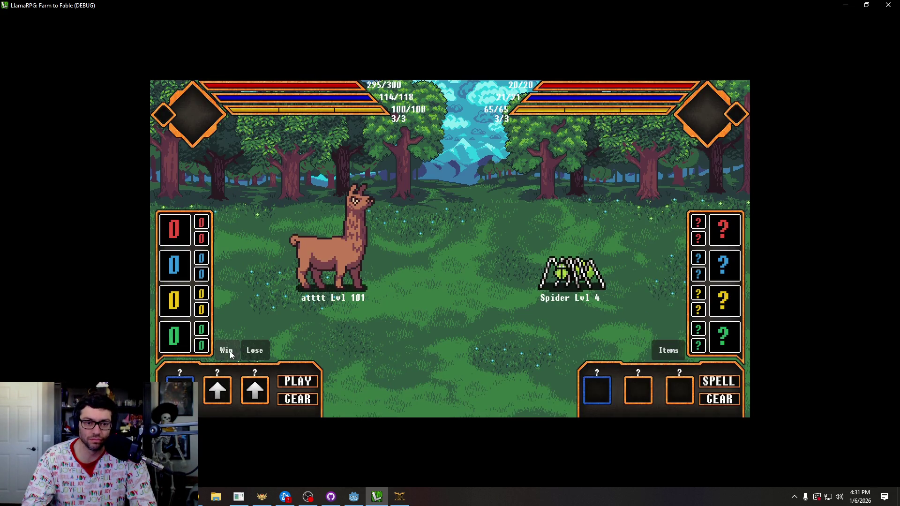
# Win the spider battle instantly, dismiss the loot, and climb the stone stairs toward the houses.
pyautogui.click(230, 355)
pyautogui.click(490, 257)
pyautogui.press('w')
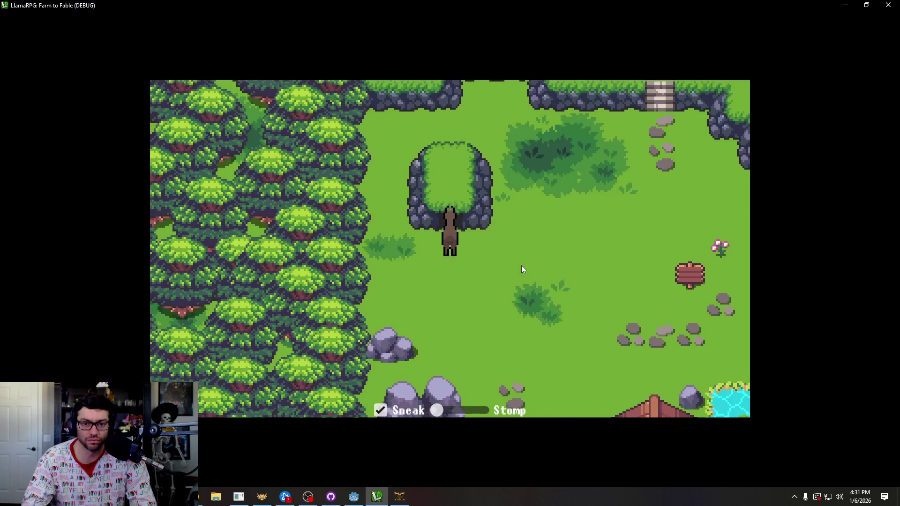
pyautogui.press('d')
pyautogui.press('w')
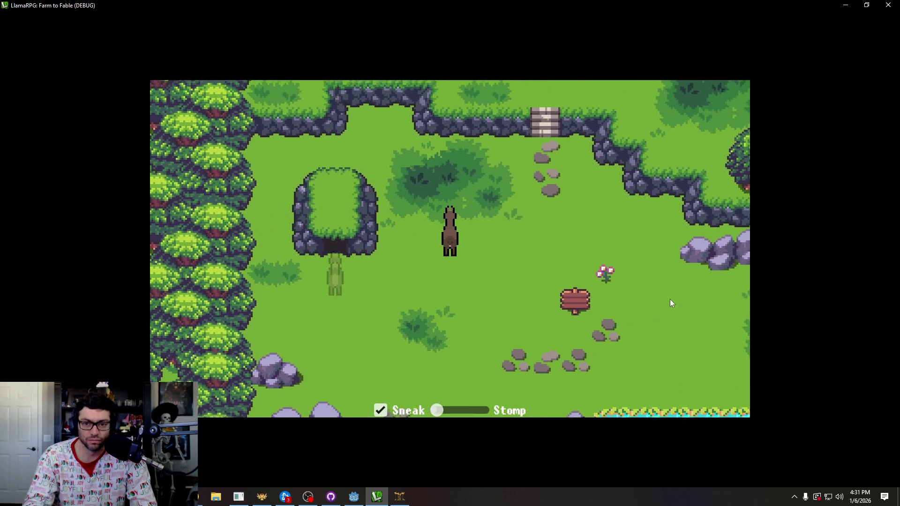
pyautogui.press('w')
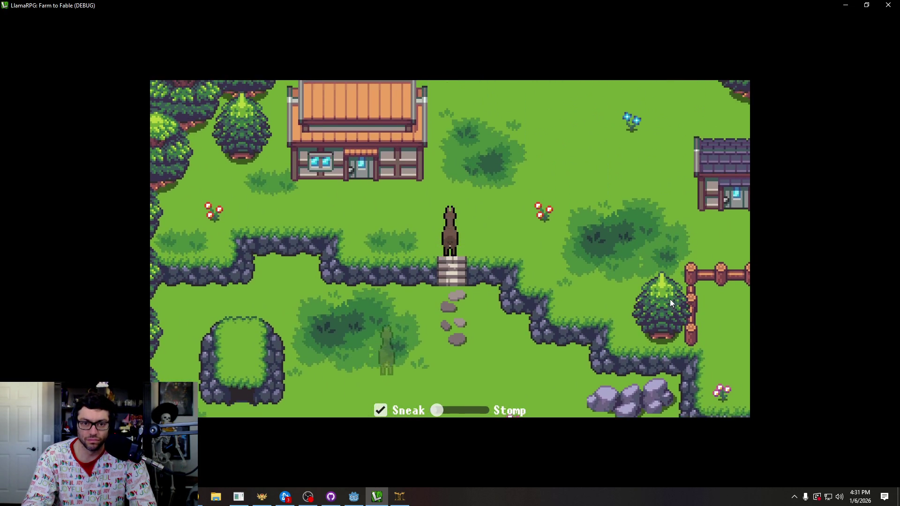
# Walk to the house door, through the hollow log and back, then down the stairs to the signpost.
pyautogui.press('a')
pyautogui.press('w')
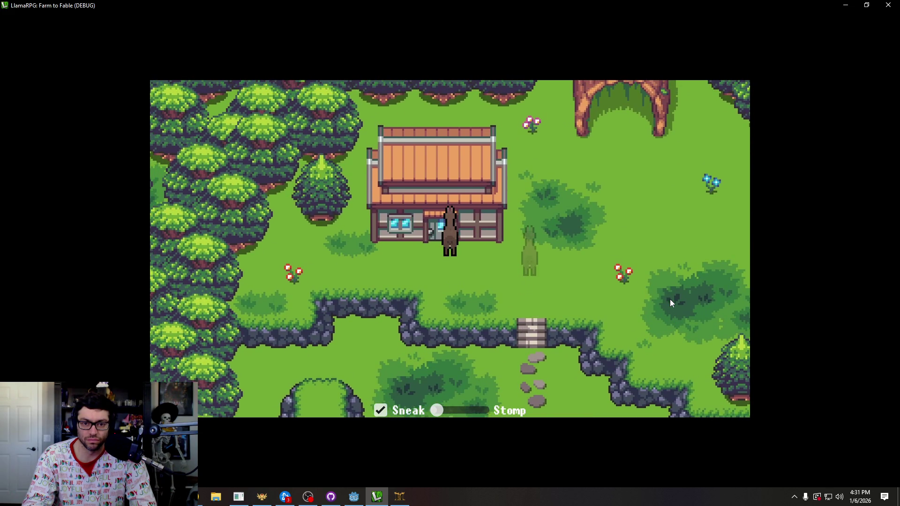
pyautogui.press('d')
pyautogui.press('w')
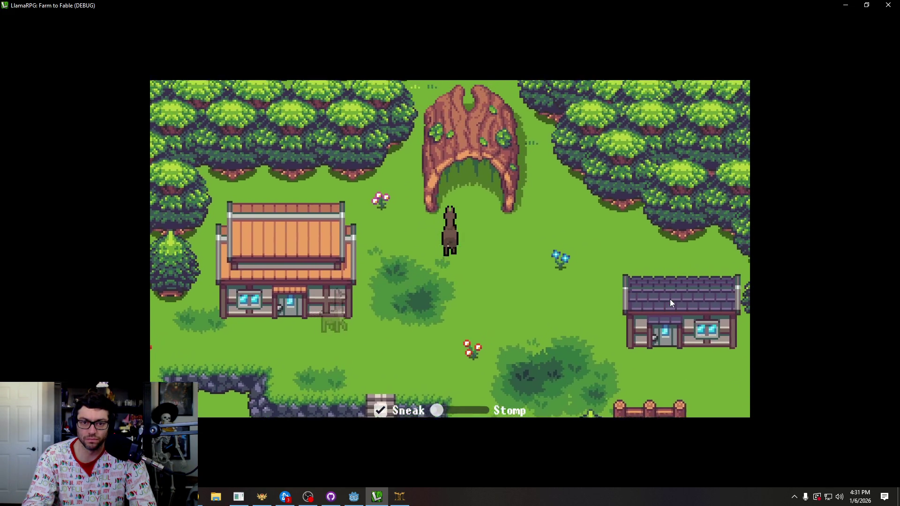
pyautogui.press('w')
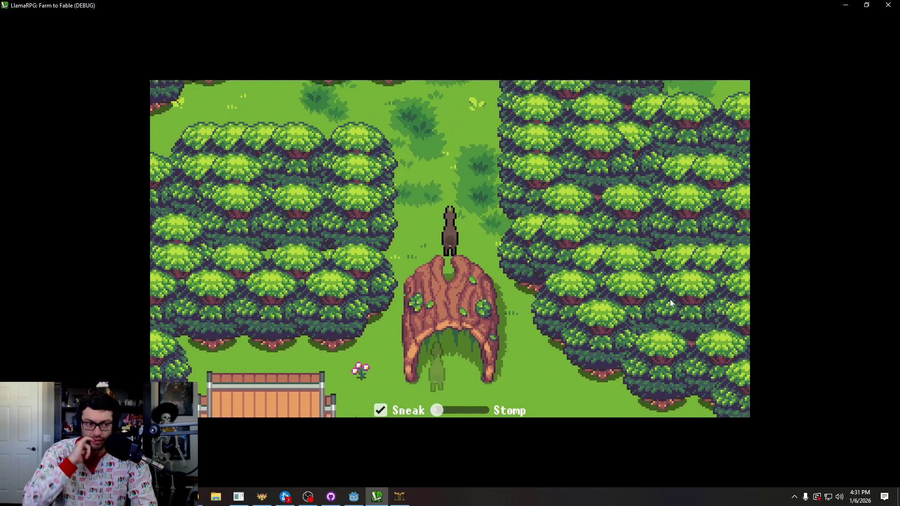
pyautogui.press('s')
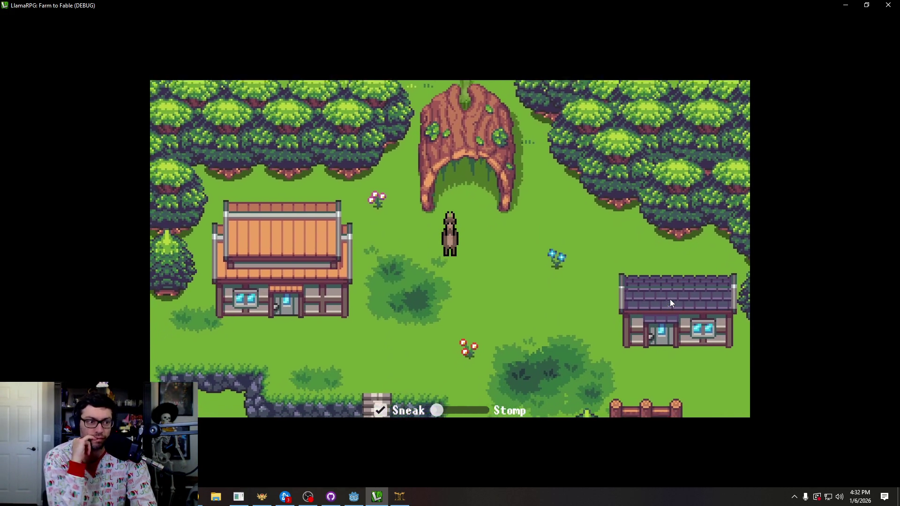
pyautogui.press('a')
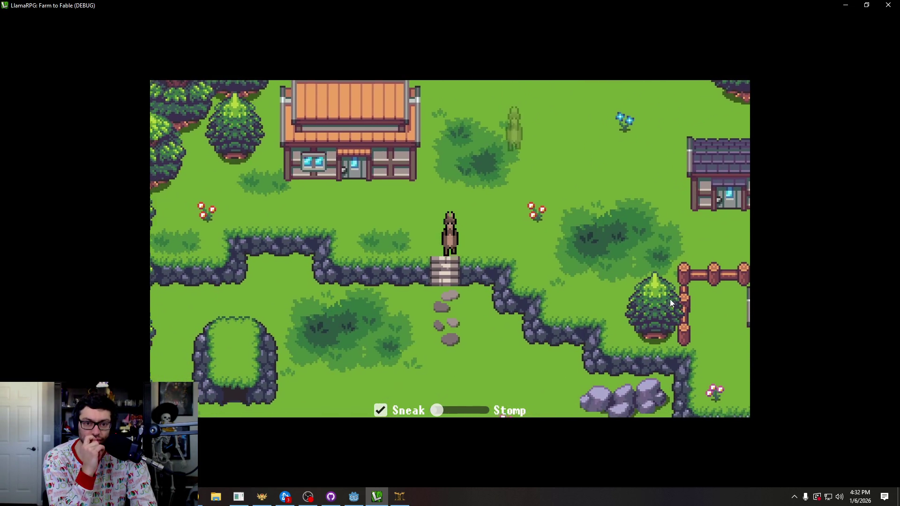
pyautogui.press('s')
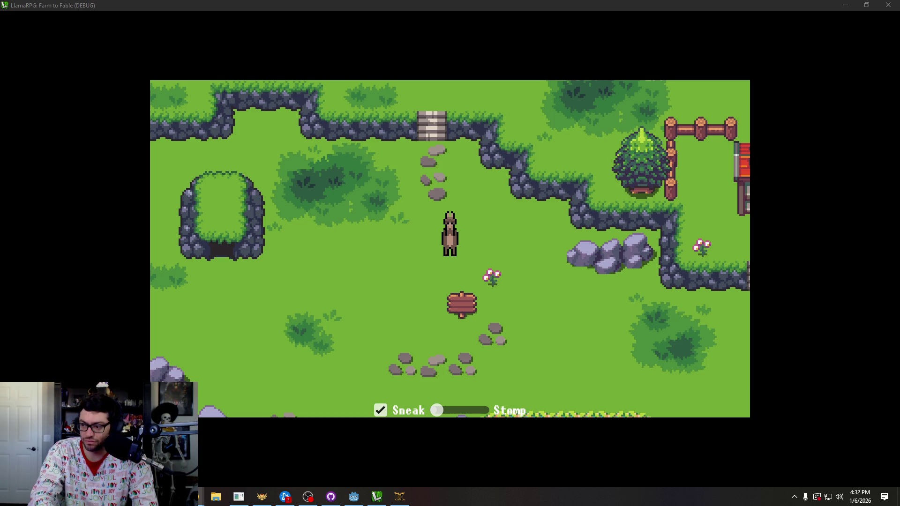
# Send the llama east across the field and dash onto the stone path.
pyautogui.click(610, 321)
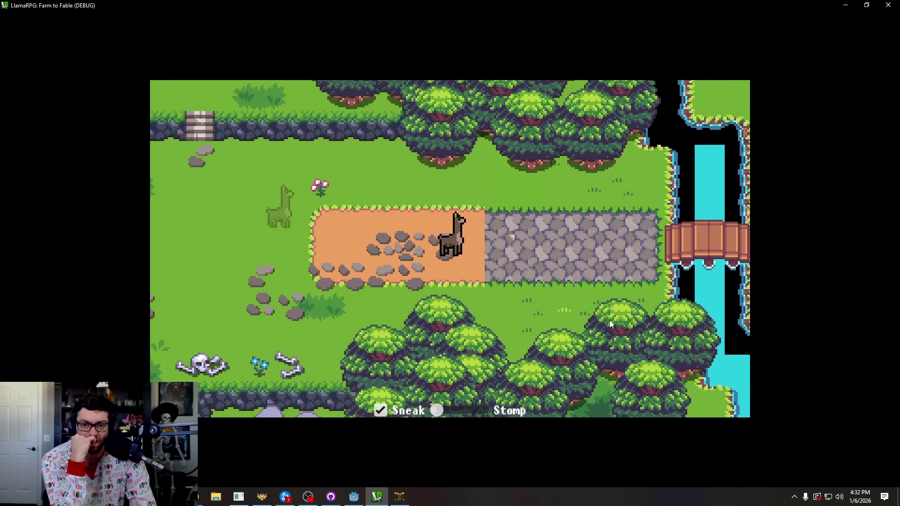
pyautogui.press('Left')
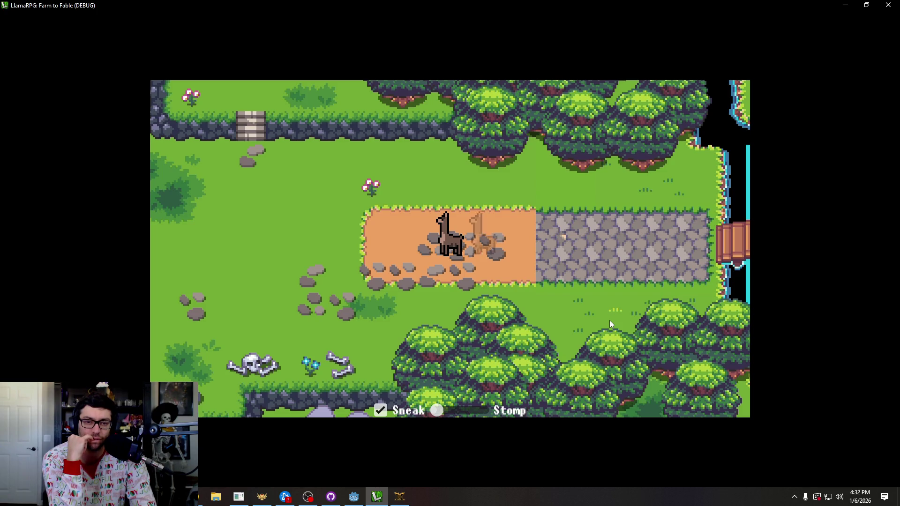
pyautogui.press('Right')
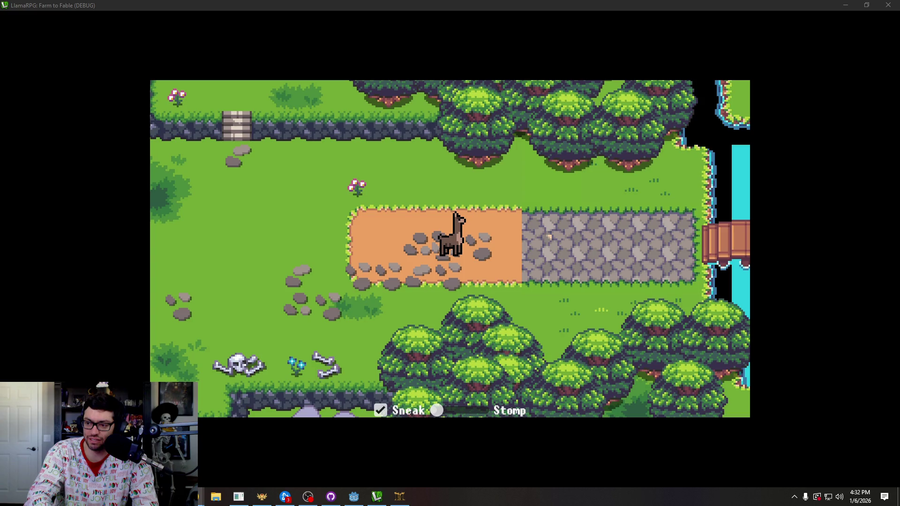
pyautogui.click(645, 242)
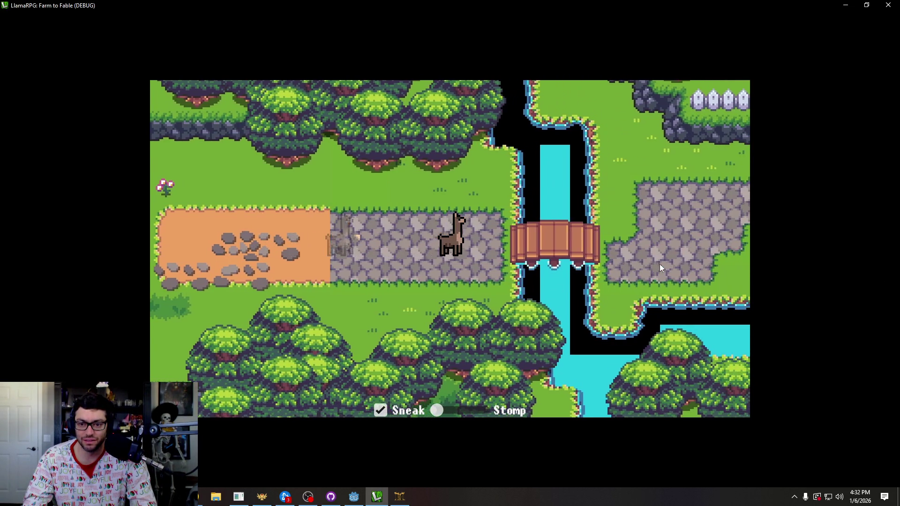
# Dash north beside the river bridge, then return to the Godot editor.
pyautogui.press('w')
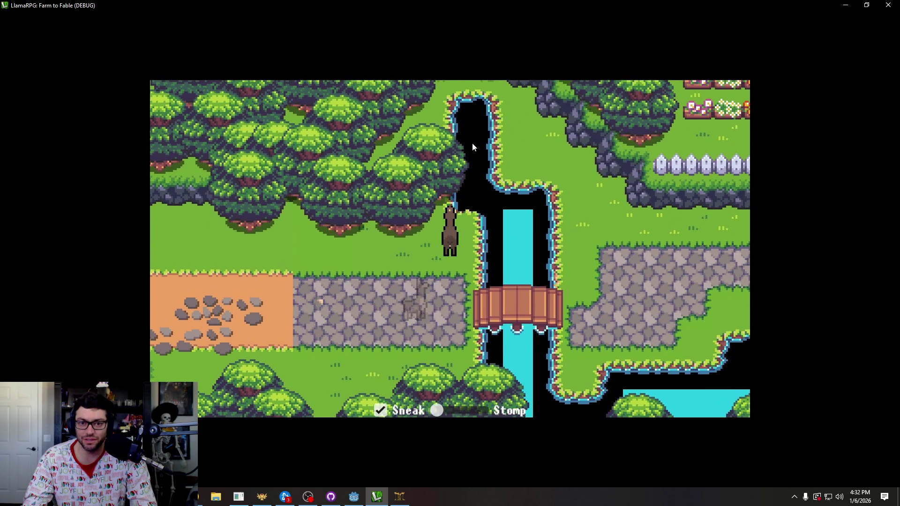
pyautogui.press('s')
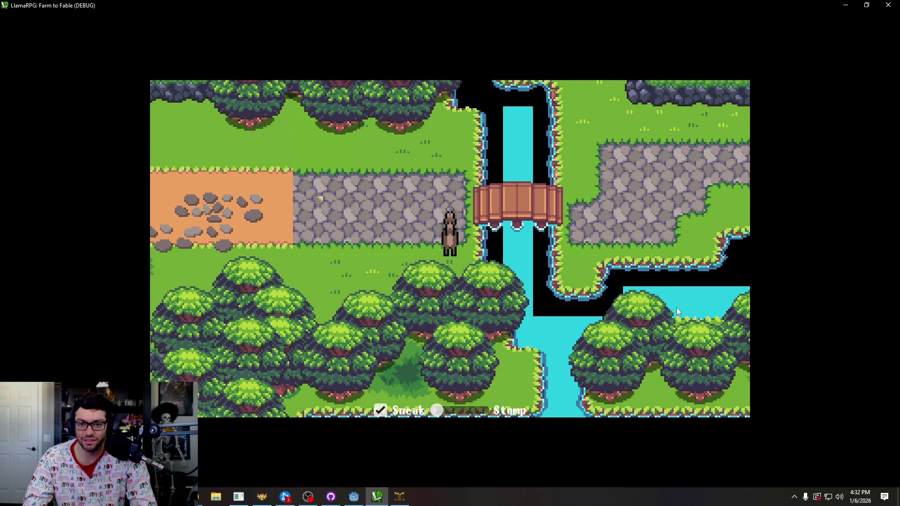
pyautogui.press('w')
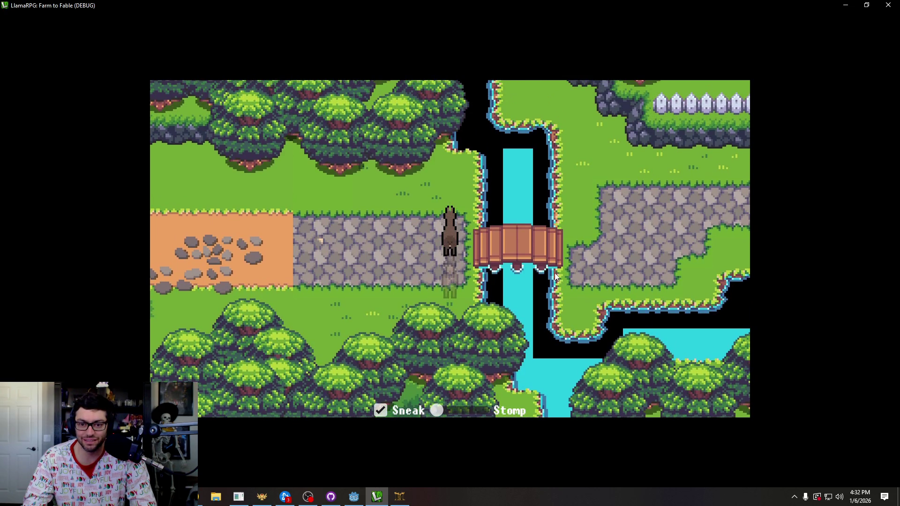
pyautogui.hotkey('alt', 'Tab')
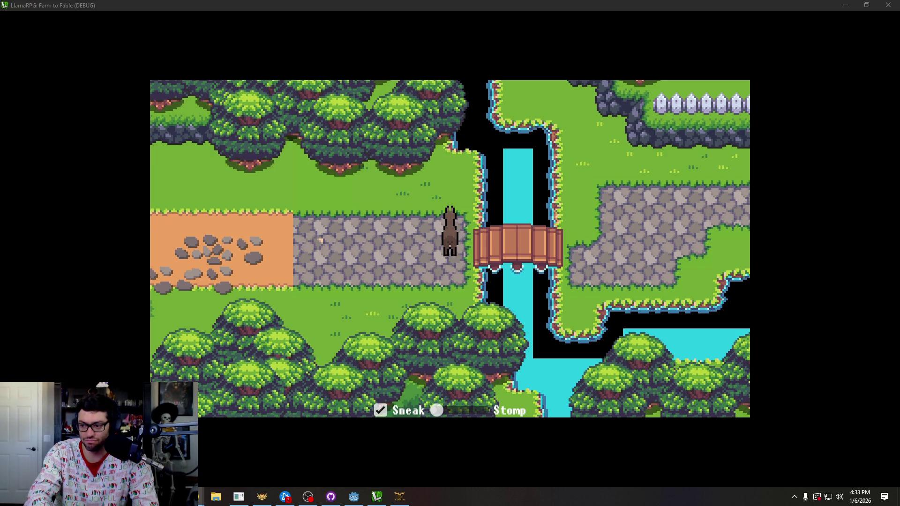
pyautogui.click(354, 497)
# Show the World scene in the 2D view, select the Act 1 - Llama node, and zoom the map.
pyautogui.click(375, 22)
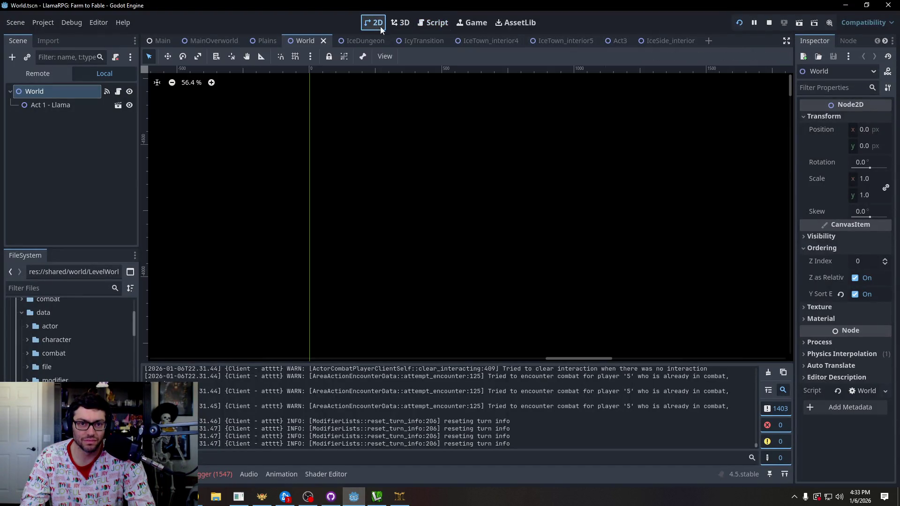
pyautogui.click(54, 106)
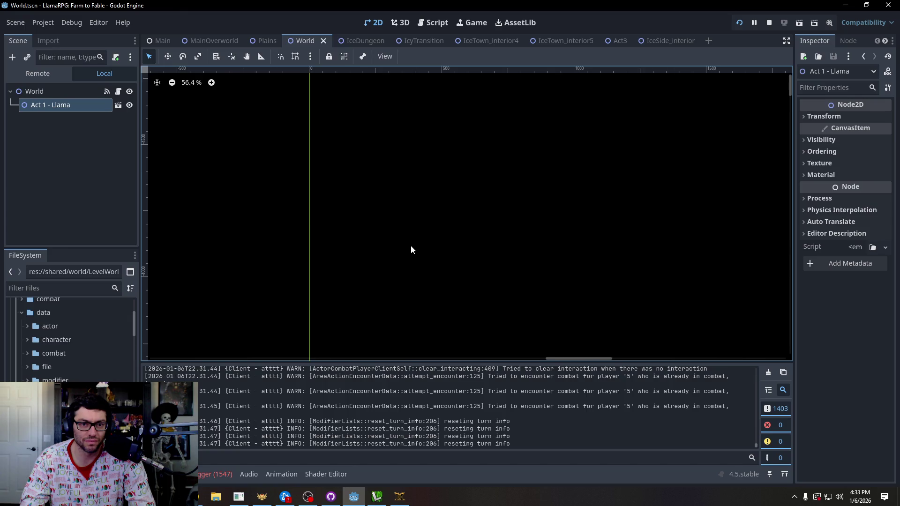
pyautogui.scroll(-4, 409, 246)
pyautogui.scroll(-10, 565, 309)
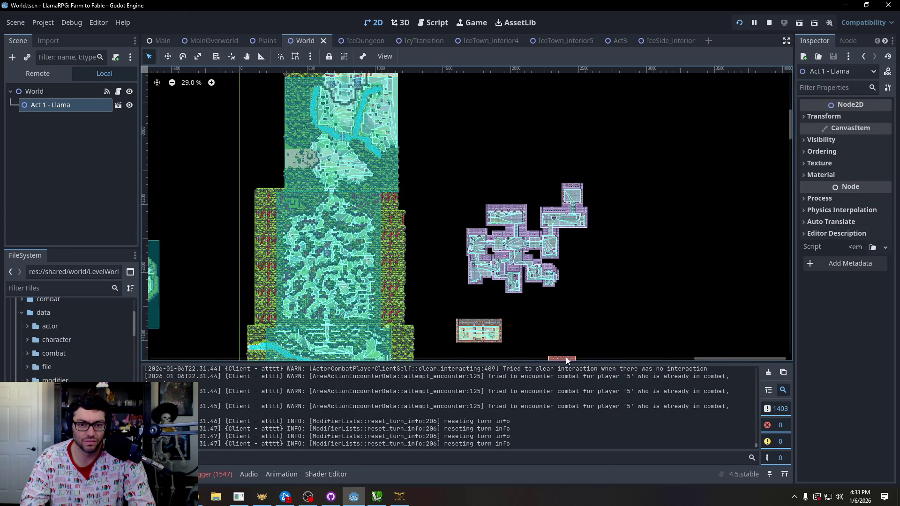
pyautogui.scroll(10, 452, 224)
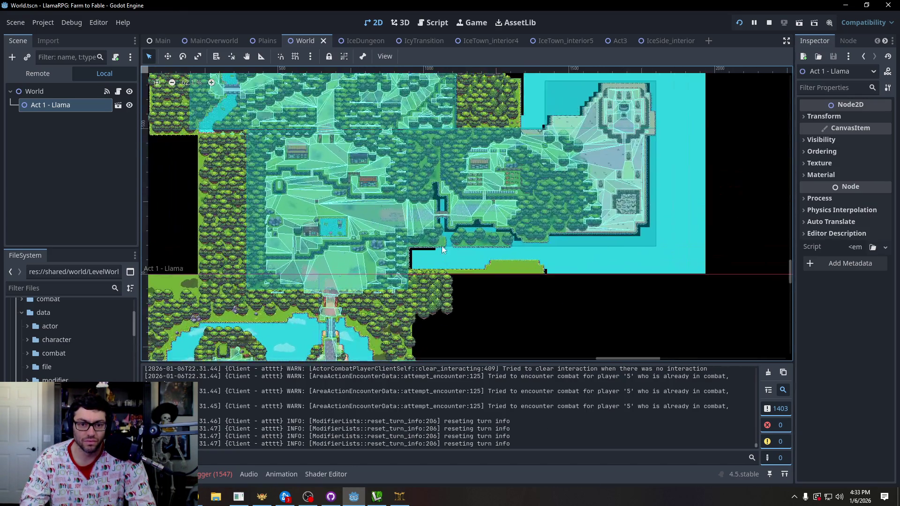
pyautogui.scroll(4, 452, 224)
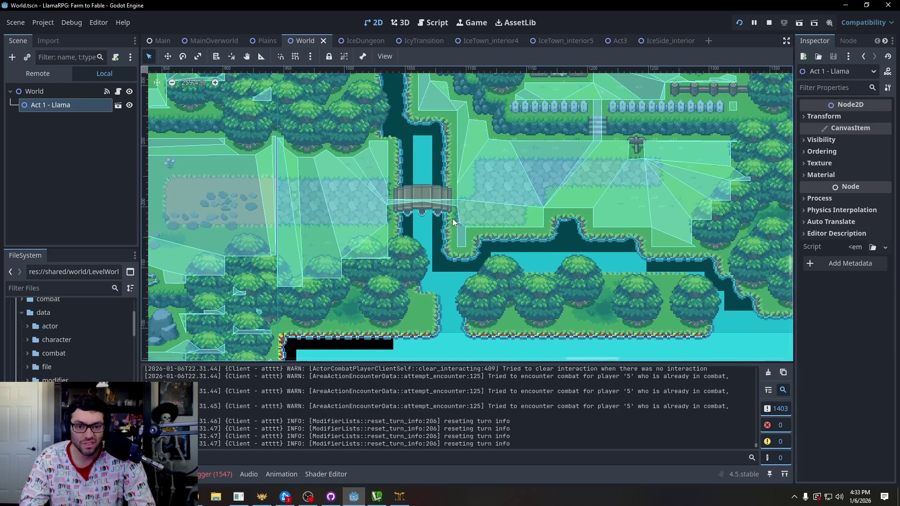
pyautogui.scroll(-6, 454, 220)
# Pan across the map's lower-right water edge, left island and eastern side, then back to the whole overworld.
pyautogui.moveTo(707, 265)
pyautogui.mouseDown()
pyautogui.moveTo(422, 197)
pyautogui.moveTo(338, 158)
pyautogui.moveTo(570, 239)
pyautogui.moveTo(539, 120)
pyautogui.moveTo(305, 161)
pyautogui.moveTo(382, 244)
pyautogui.moveTo(501, 241)
pyautogui.moveTo(413, 343)
pyautogui.moveTo(607, 330)
pyautogui.moveTo(590, 304)
pyautogui.moveTo(515, 281)
pyautogui.moveTo(349, 188)
pyautogui.moveTo(384, 104)
pyautogui.mouseUp()
pyautogui.scroll(-5, 323, 317)
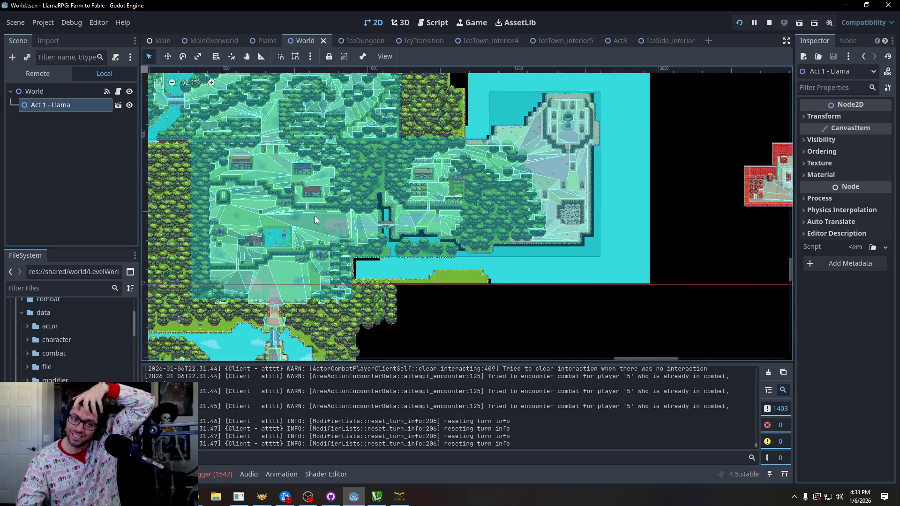
pyautogui.scroll(-1, 314, 215)
pyautogui.moveTo(314, 215); pyautogui.dragTo(462, 217)
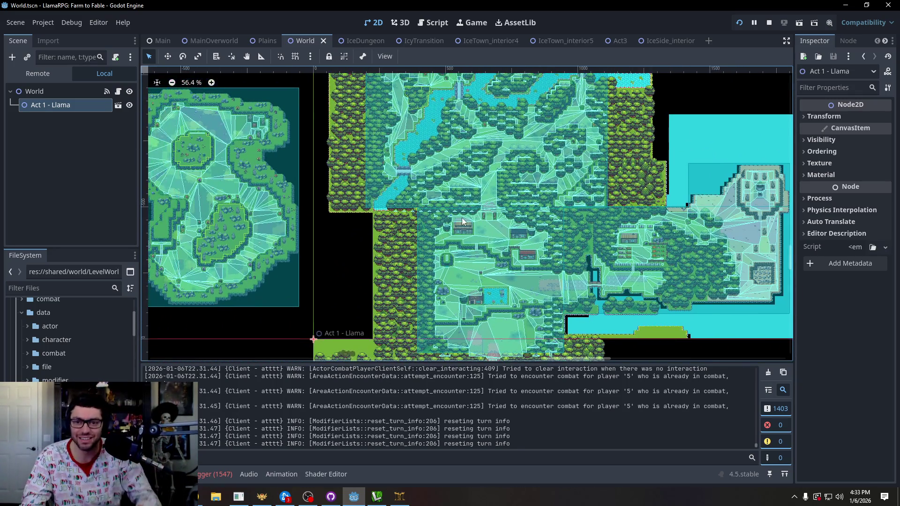
pyautogui.moveTo(488, 190); pyautogui.dragTo(327, 160)
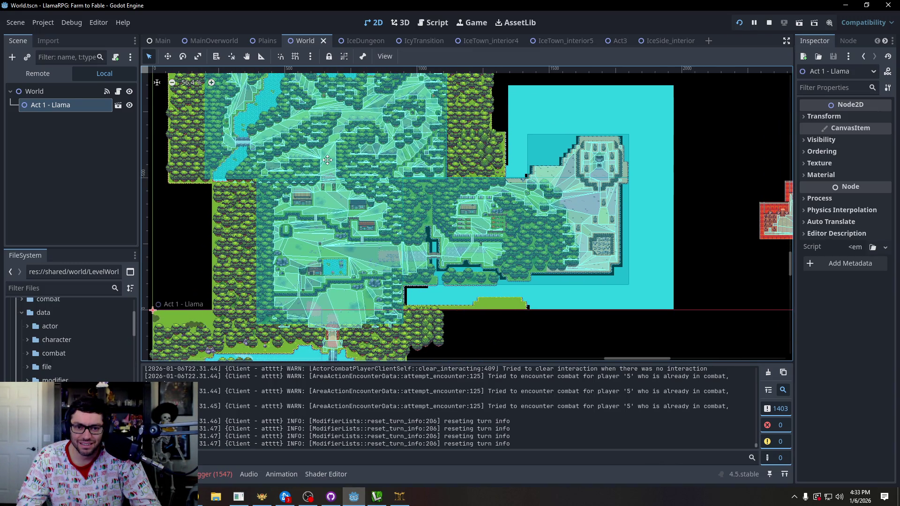
pyautogui.moveTo(327, 160)
pyautogui.mouseDown()
pyautogui.moveTo(396, 241)
pyautogui.moveTo(488, 316)
pyautogui.mouseUp()
# Pan past the purple interiors and forest, then zoom in on the lake below the farm.
pyautogui.moveTo(525, 142)
pyautogui.mouseDown()
pyautogui.moveTo(411, 174)
pyautogui.moveTo(507, 208)
pyautogui.moveTo(656, 291)
pyautogui.mouseUp()
pyautogui.moveTo(546, 287); pyautogui.dragTo(619, 90)
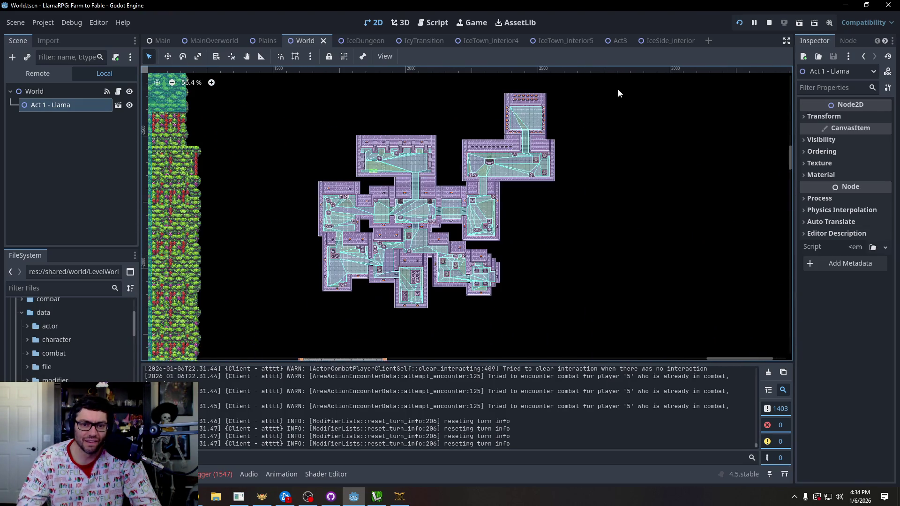
pyautogui.moveTo(528, 249); pyautogui.dragTo(431, 426)
pyautogui.moveTo(420, 280); pyautogui.dragTo(549, 120)
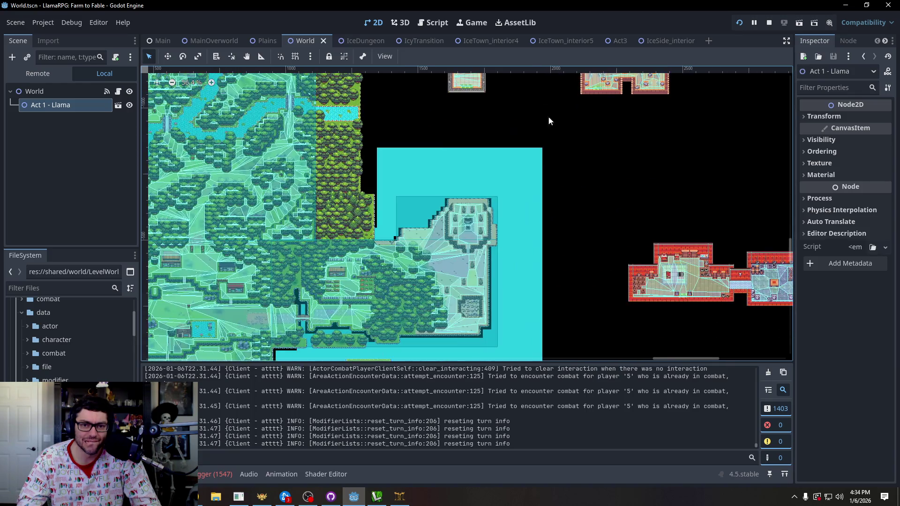
pyautogui.moveTo(583, 240); pyautogui.dragTo(604, 168)
pyautogui.scroll(7, 440, 222)
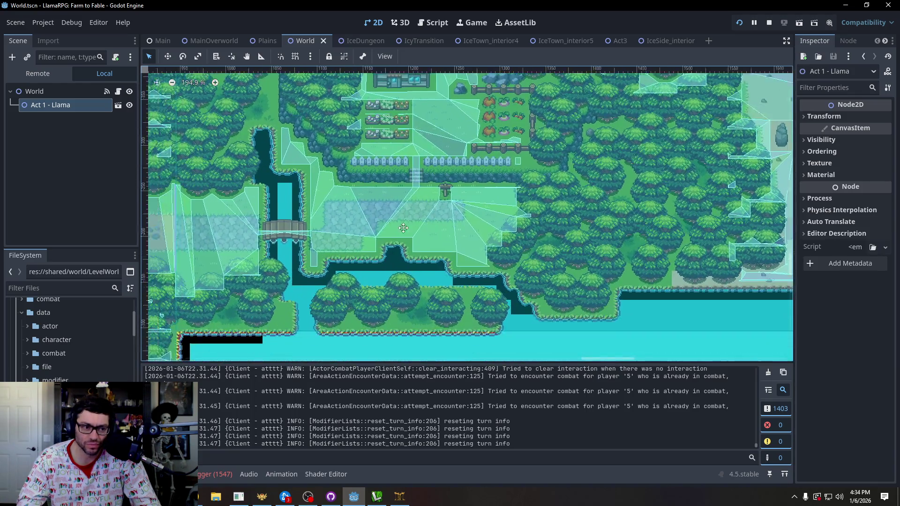
pyautogui.moveTo(403, 227)
pyautogui.mouseDown()
pyautogui.moveTo(567, 101)
pyautogui.moveTo(470, 170)
pyautogui.moveTo(523, 202)
pyautogui.moveTo(535, 198)
pyautogui.mouseUp()
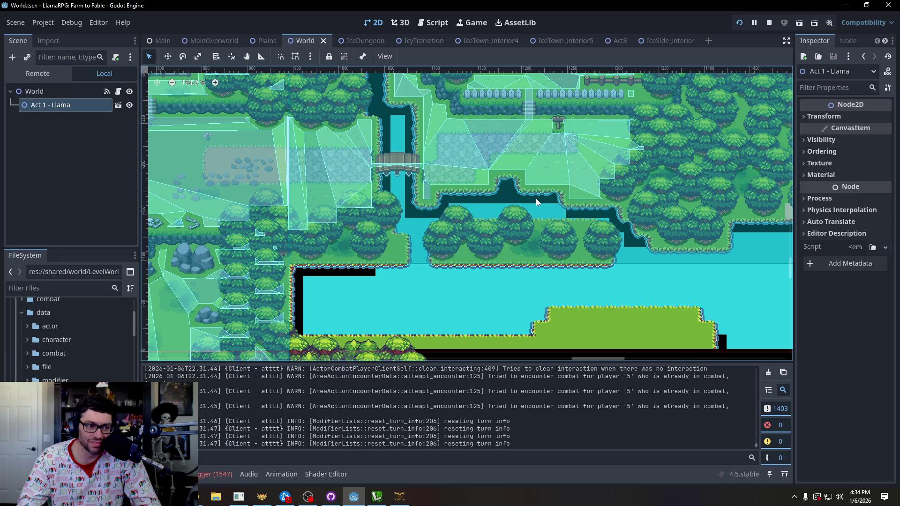
pyautogui.scroll(5, 374, 230)
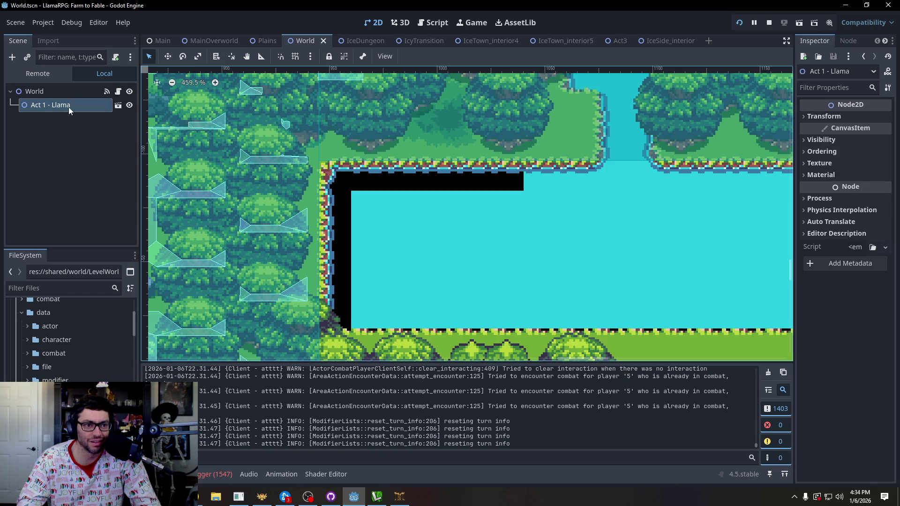
# Open the Act 1 - Llama scene, then open the Farmstead level in its own scene.
pyautogui.click(119, 106)
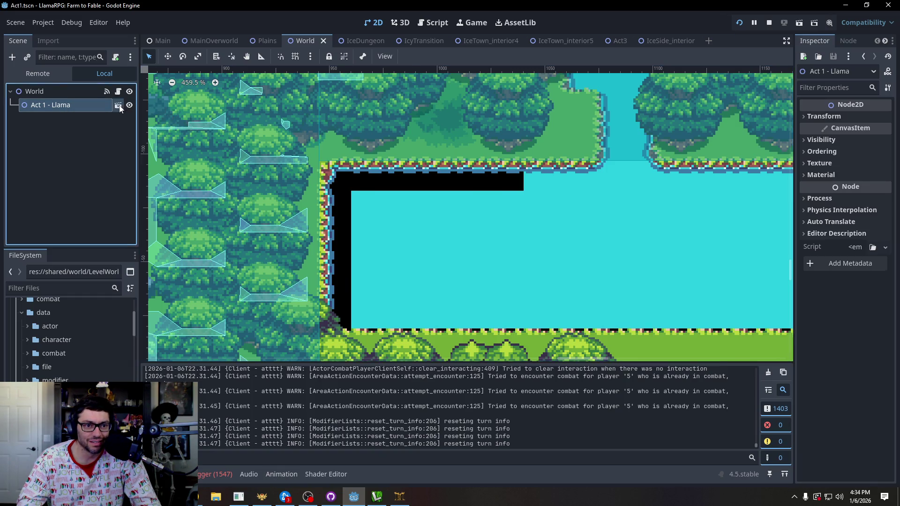
pyautogui.scroll(5, 523, 313)
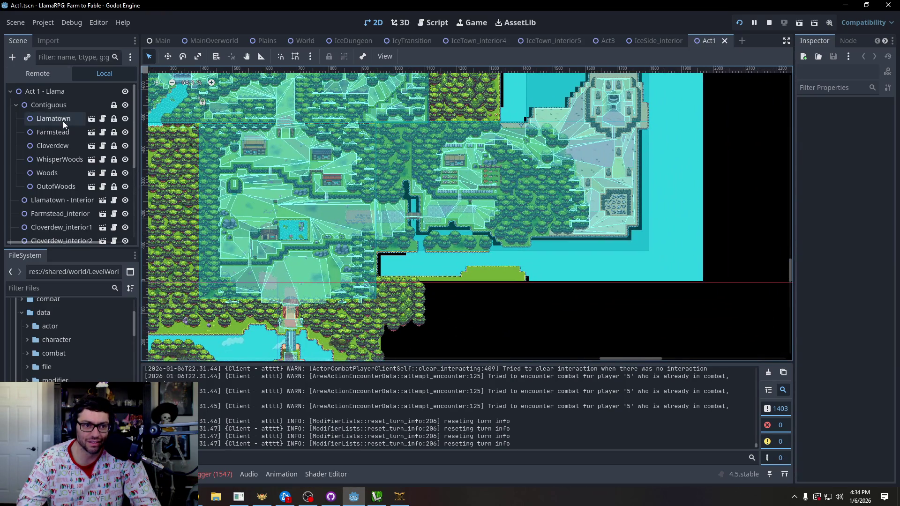
pyautogui.click(56, 119)
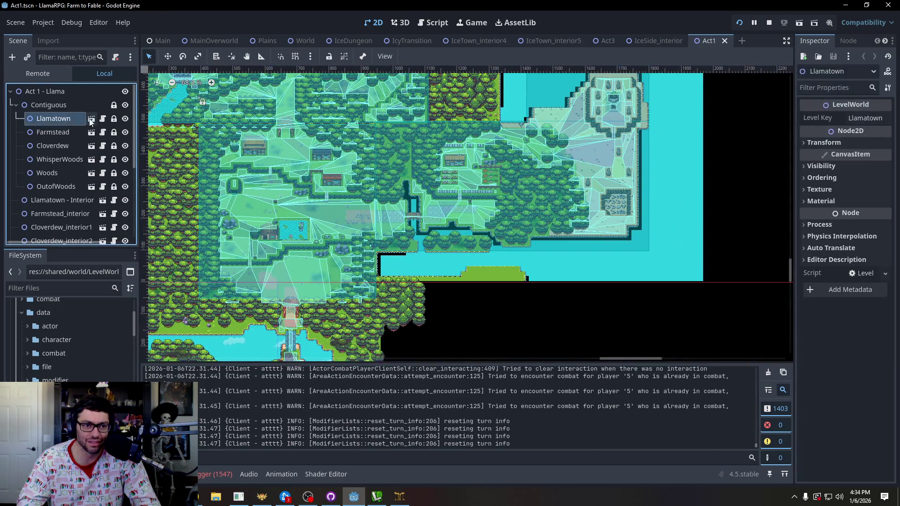
pyautogui.click(61, 133)
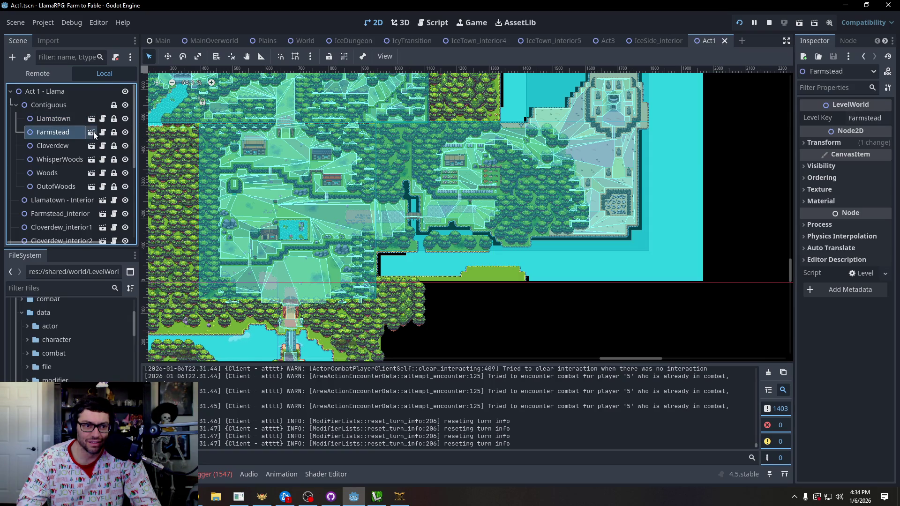
pyautogui.click(91, 132)
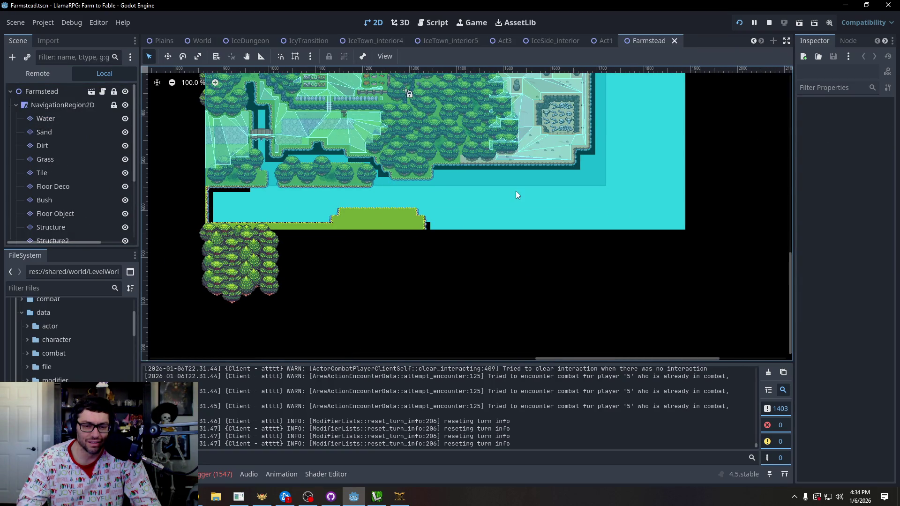
# Select the Water tile layer, switch to the Select tool, and delete the selected tiles.
pyautogui.scroll(3, 516, 195)
pyautogui.scroll(1, 426, 203)
pyautogui.click(57, 122)
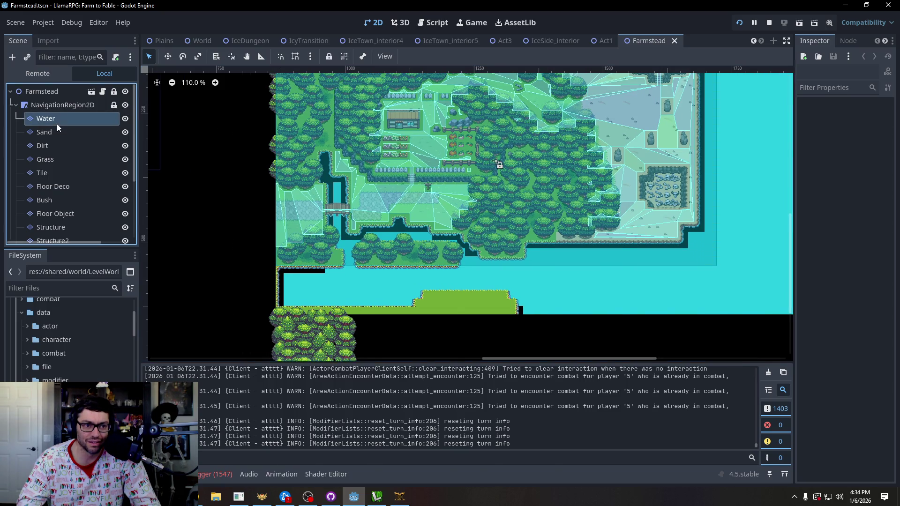
pyautogui.scroll(3, 389, 293)
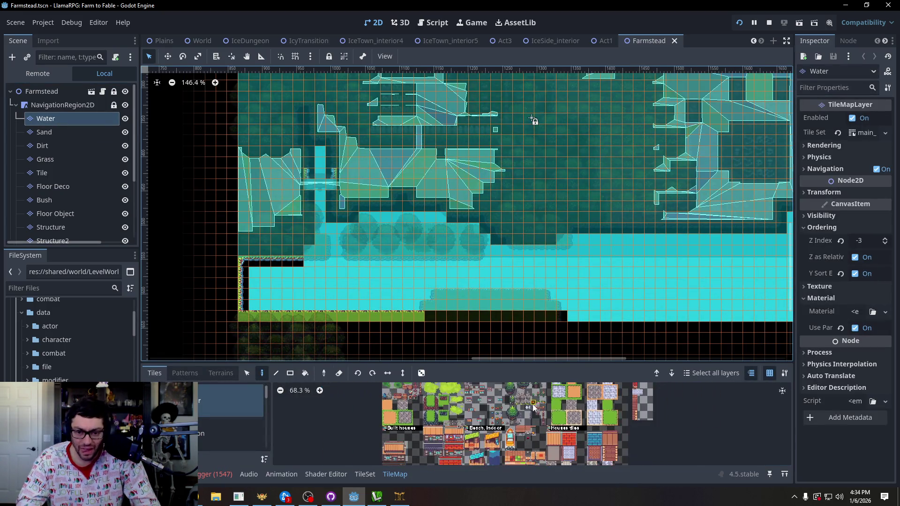
pyautogui.scroll(-2, 534, 408)
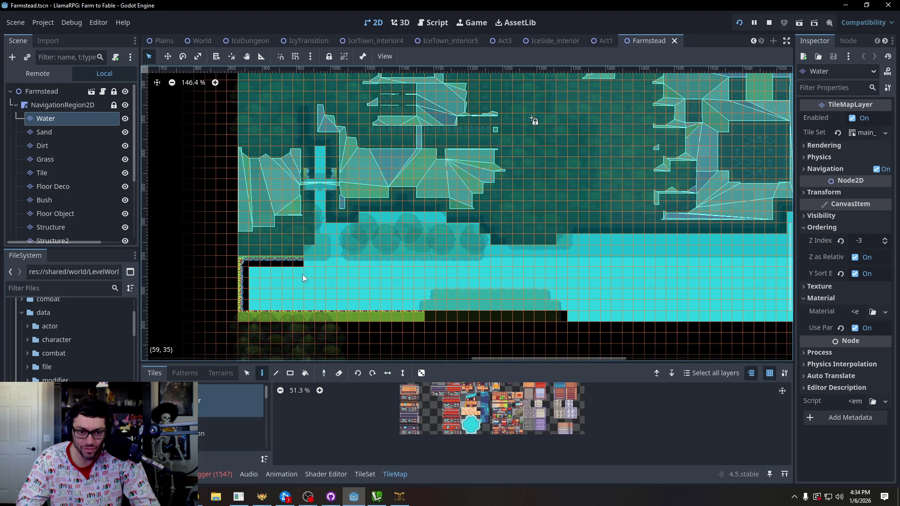
pyautogui.click(246, 373)
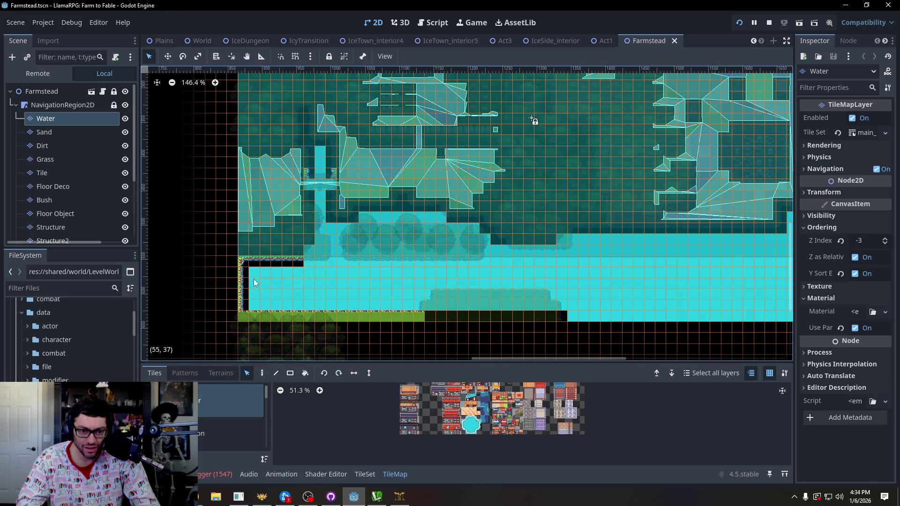
pyautogui.press('Delete')
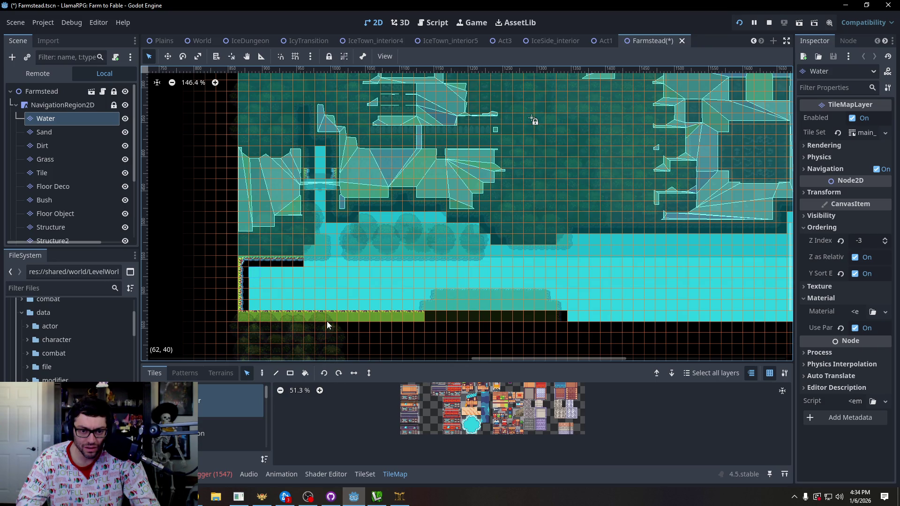
pyautogui.scroll(5, 522, 432)
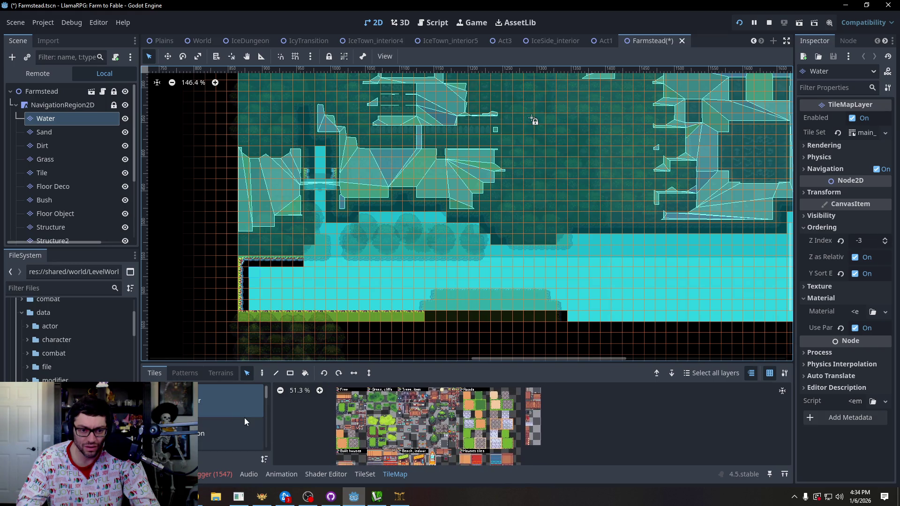
# Enlarge the TileMap panel, browse the dungeon and world tilesets, and pick a Rivers water tile.
pyautogui.moveTo(327, 361); pyautogui.dragTo(328, 285)
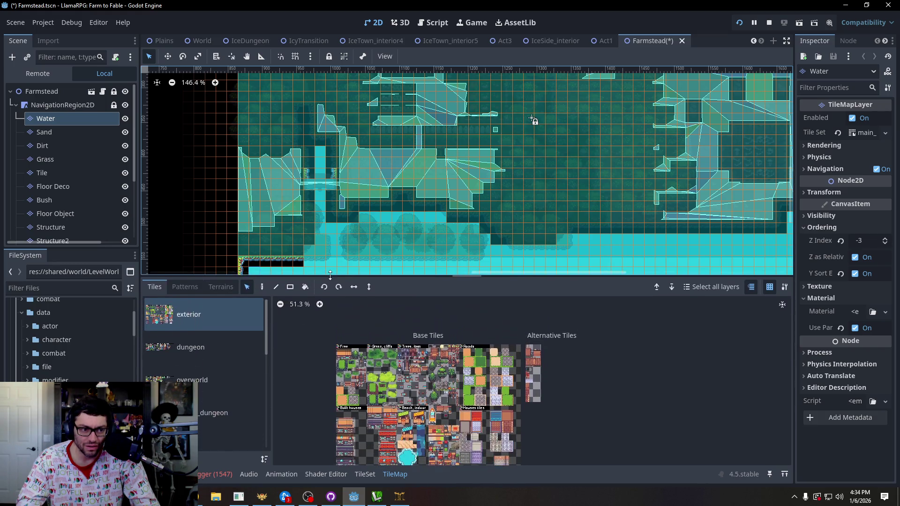
pyautogui.scroll(4, 334, 191)
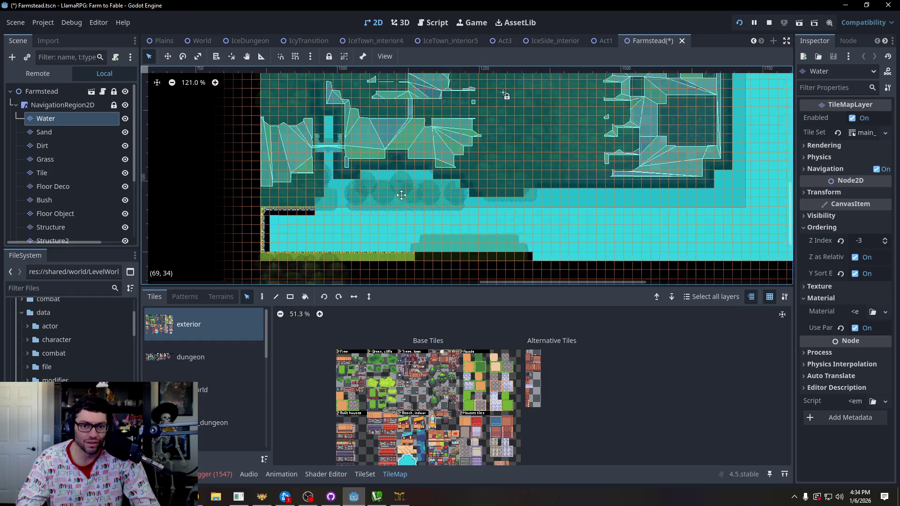
pyautogui.scroll(2, 336, 189)
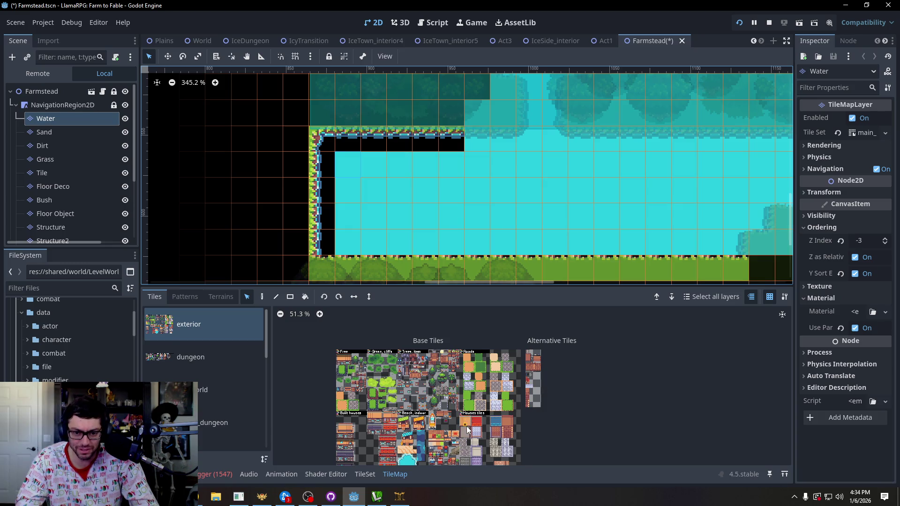
pyautogui.scroll(2, 516, 410)
pyautogui.click(220, 360)
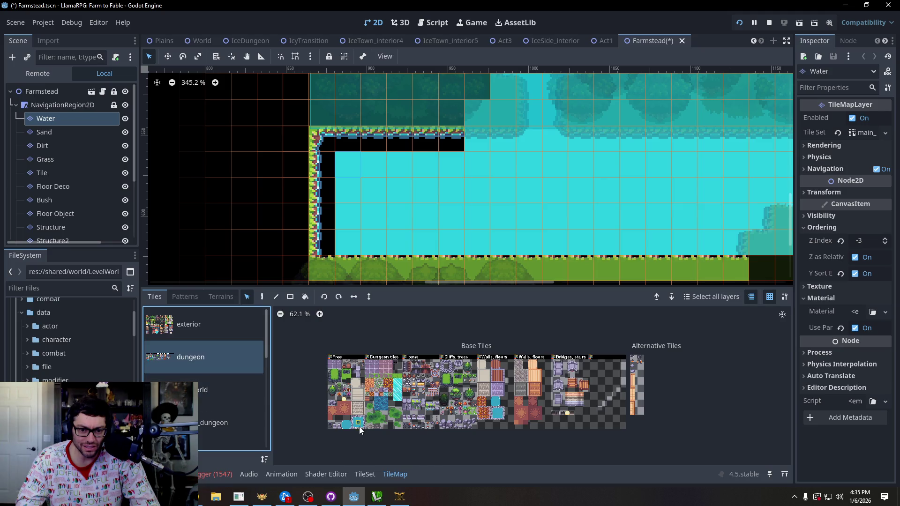
pyautogui.click(207, 390)
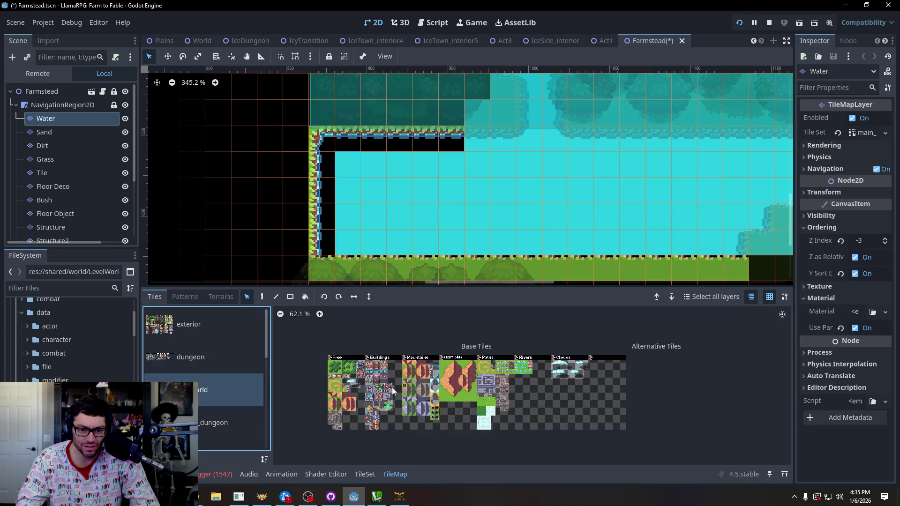
pyautogui.scroll(-1, 212, 382)
pyautogui.scroll(5, 569, 366)
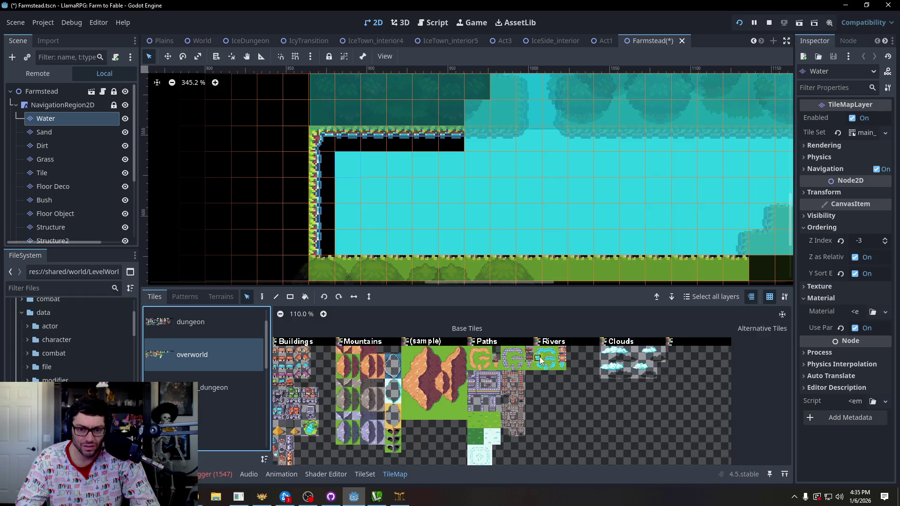
pyautogui.scroll(2, 570, 366)
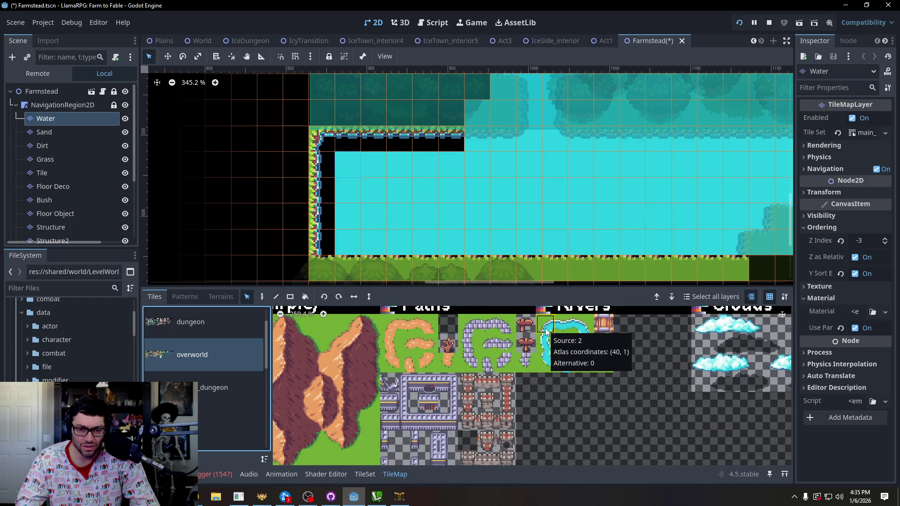
pyautogui.click(546, 329)
# Browse the nature_dungeon tileset and the next one, then pick the plain water tile.
pyautogui.scroll(-1, 205, 373)
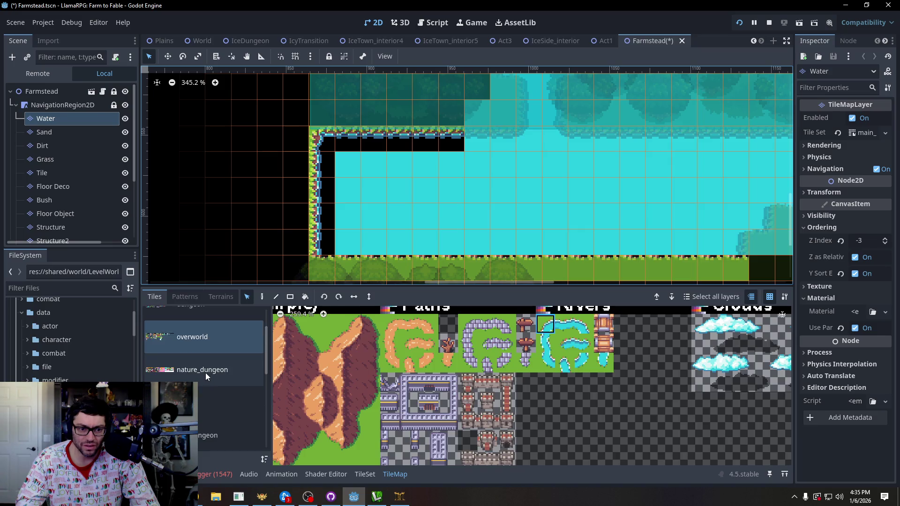
pyautogui.click(215, 384)
pyautogui.scroll(-5, 511, 345)
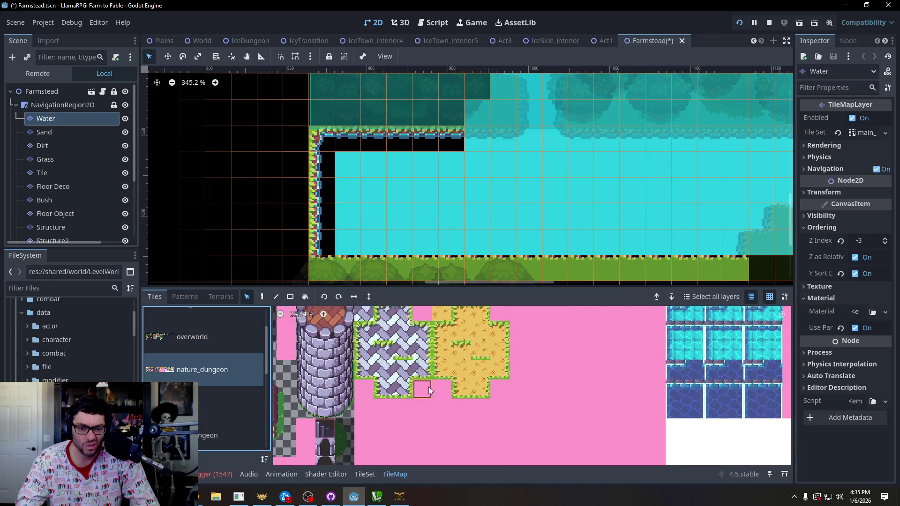
pyautogui.moveTo(511, 345); pyautogui.dragTo(441, 369)
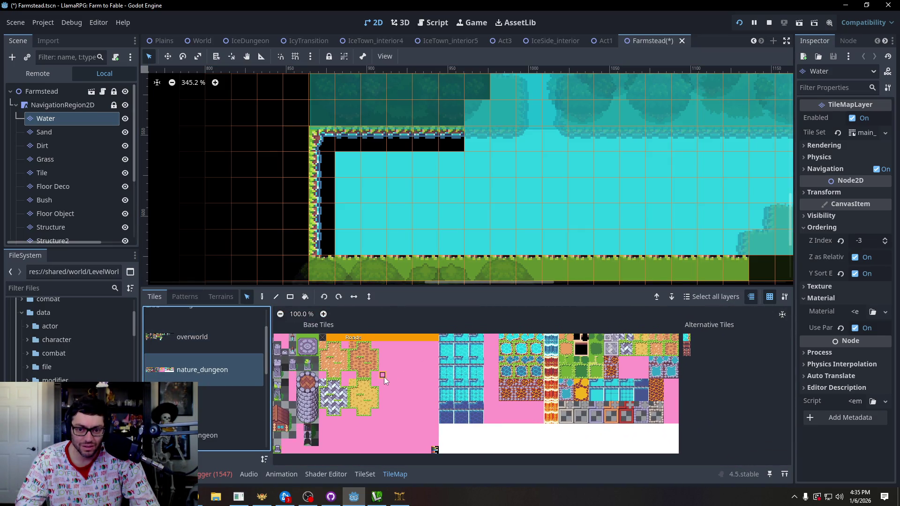
pyautogui.hscroll(-10, 385, 379)
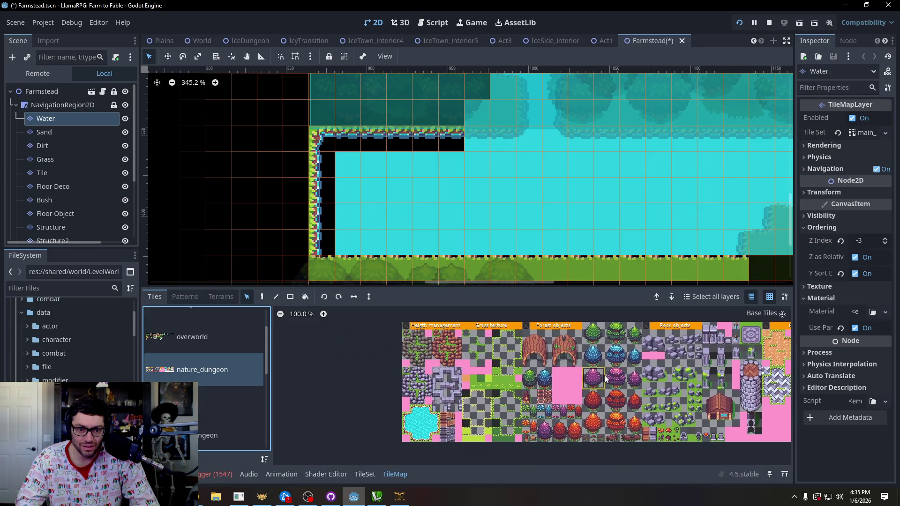
pyautogui.click(221, 403)
pyautogui.scroll(3, 542, 396)
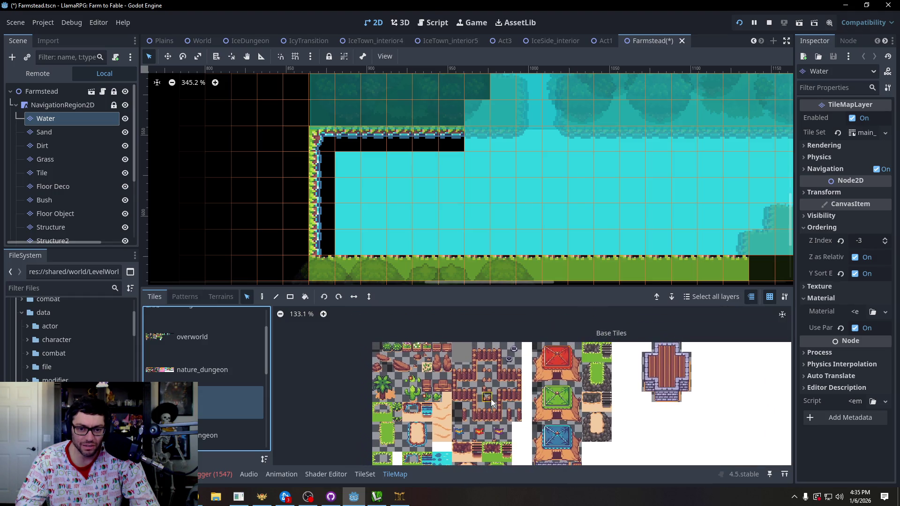
pyautogui.scroll(1, 422, 389)
pyautogui.scroll(-2, 389, 416)
pyautogui.scroll(7, 389, 417)
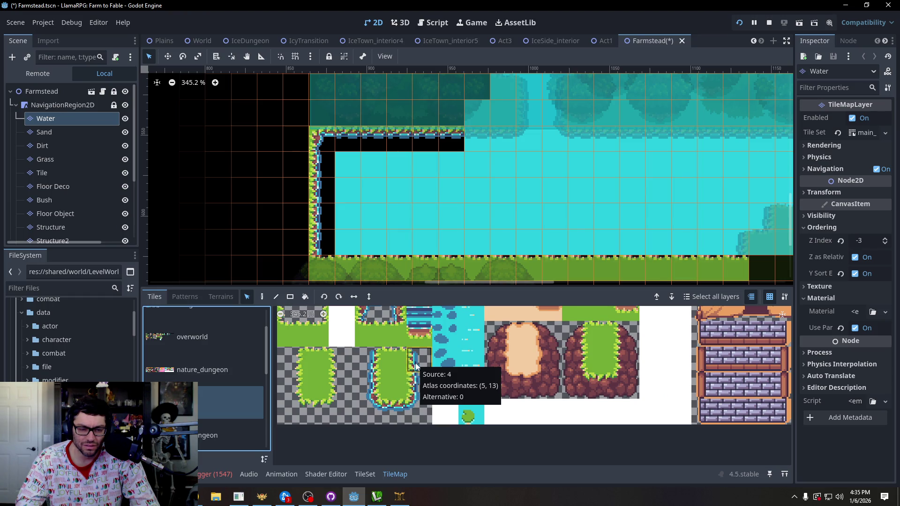
pyautogui.click(471, 395)
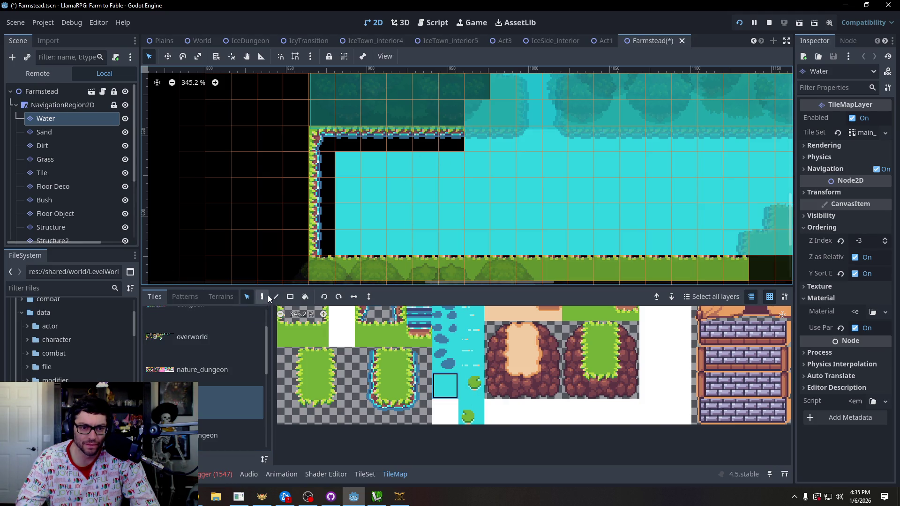
# Paint plain water tiles over the lake's upper-left gap on the Water layer.
pyautogui.press('d')
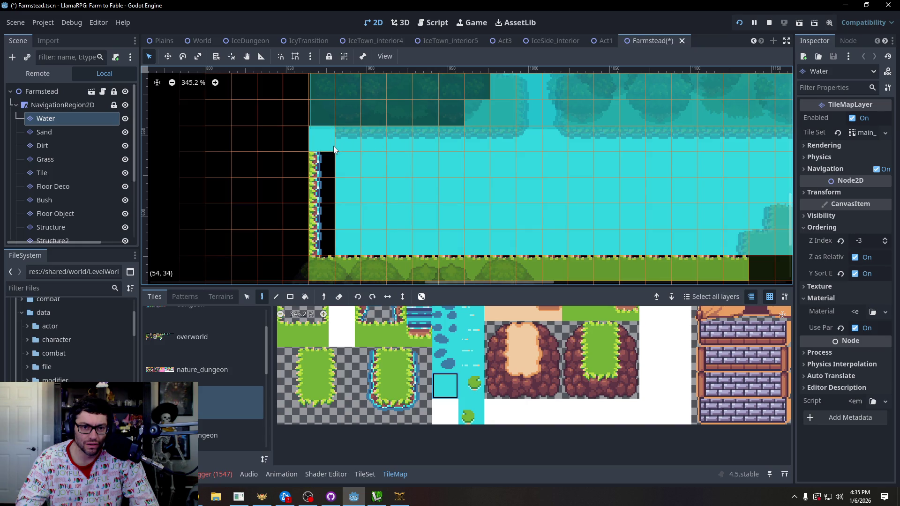
pyautogui.moveTo(333, 145); pyautogui.dragTo(327, 184)
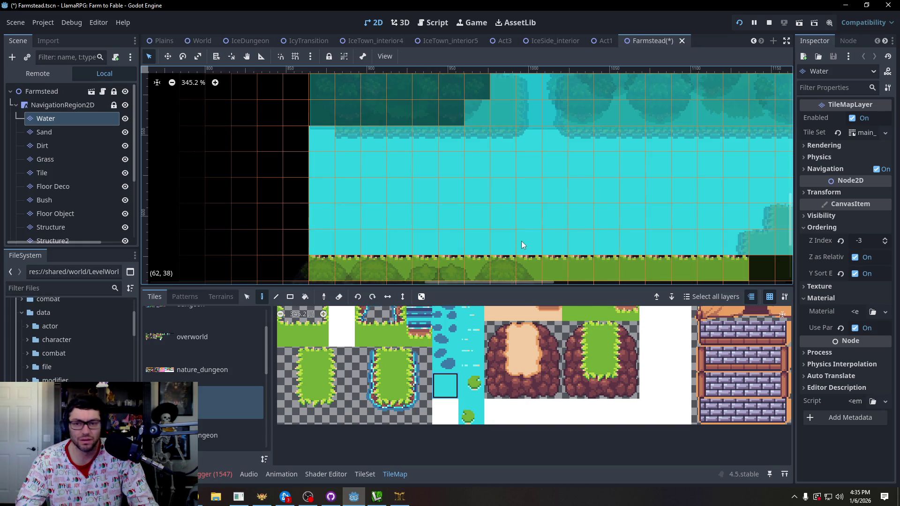
pyautogui.press('Escape')
# Review the lake's left end, then select the Sand and then the Dirt tile layer.
pyautogui.moveTo(537, 190); pyautogui.dragTo(370, 283)
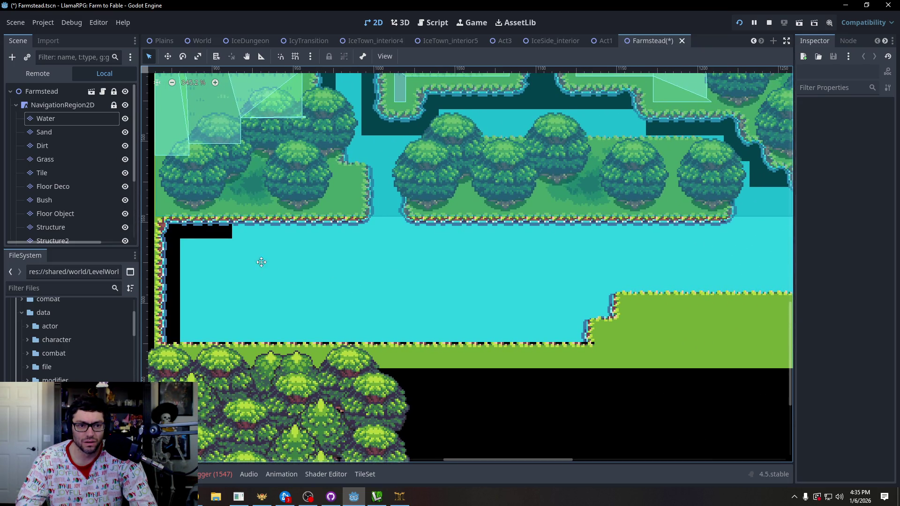
pyautogui.moveTo(261, 260); pyautogui.dragTo(375, 291)
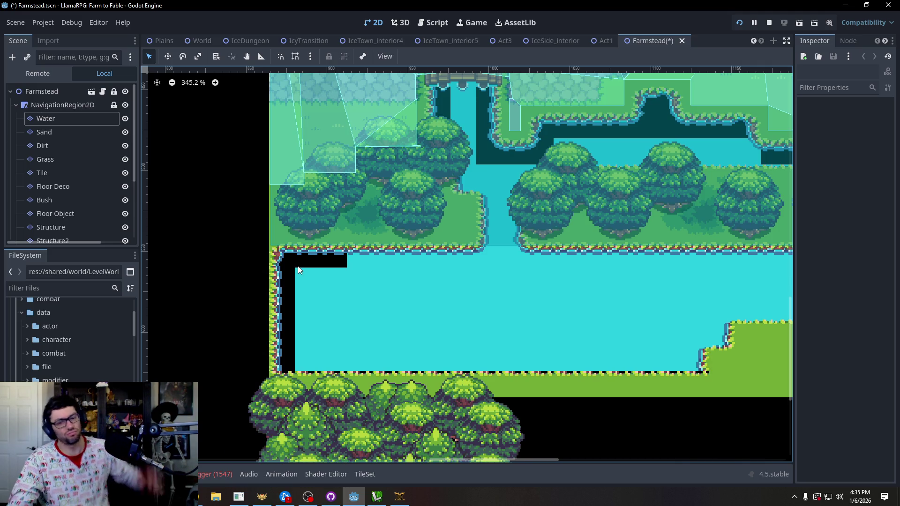
pyautogui.click(76, 132)
pyautogui.click(72, 146)
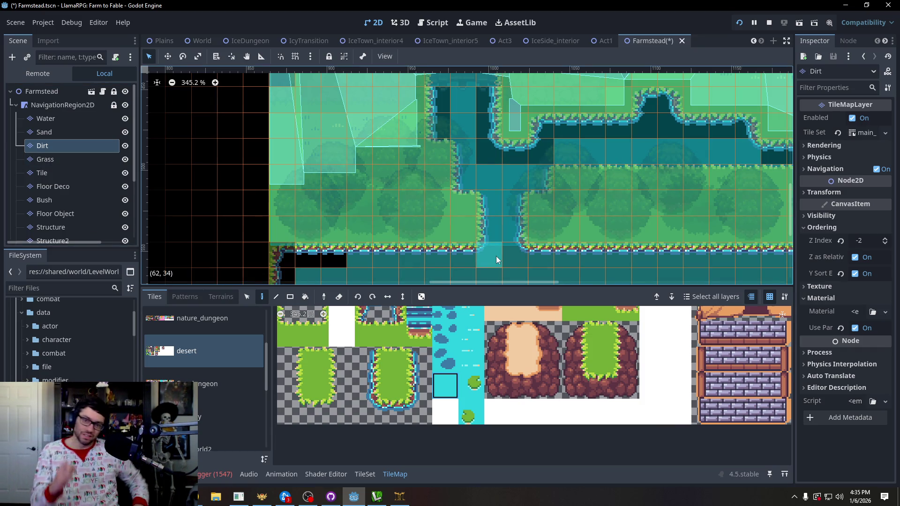
pyautogui.scroll(-8, 469, 257)
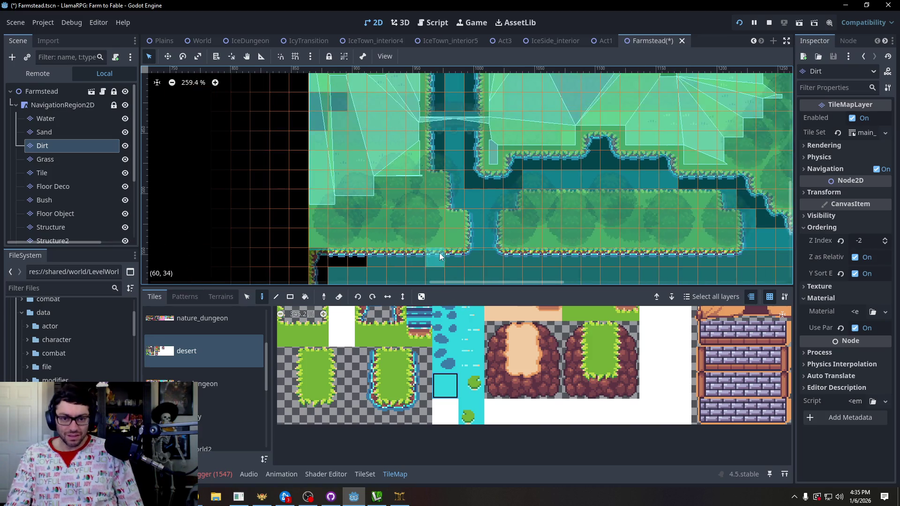
pyautogui.hscroll(5, 642, 231)
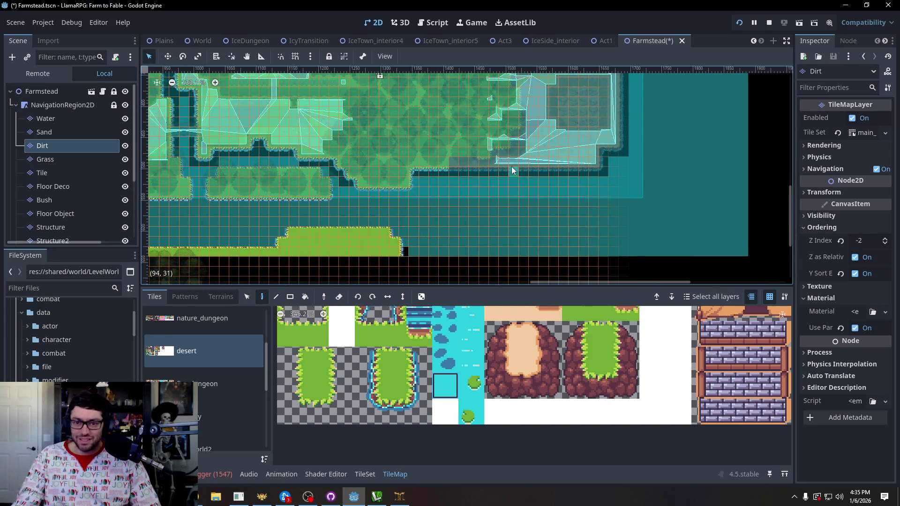
pyautogui.hscroll(3, 517, 219)
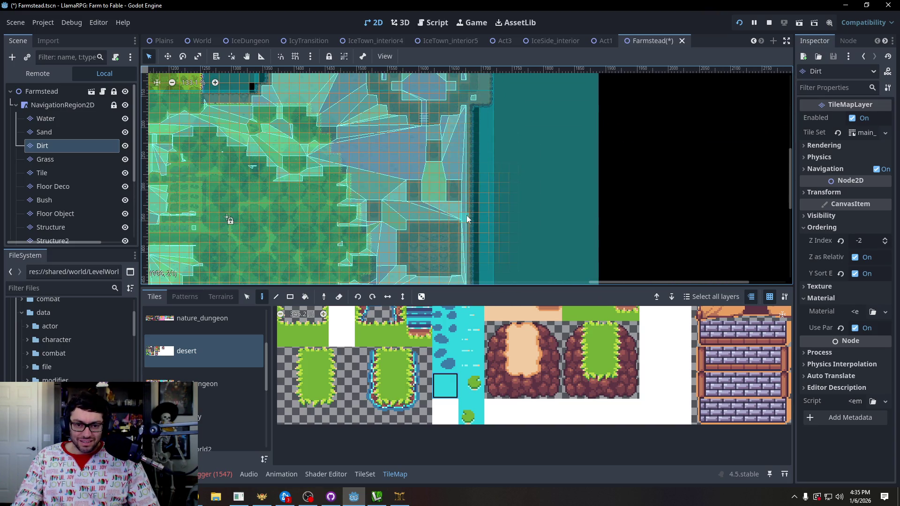
pyautogui.hscroll(-8, 466, 215)
pyautogui.scroll(3, 457, 188)
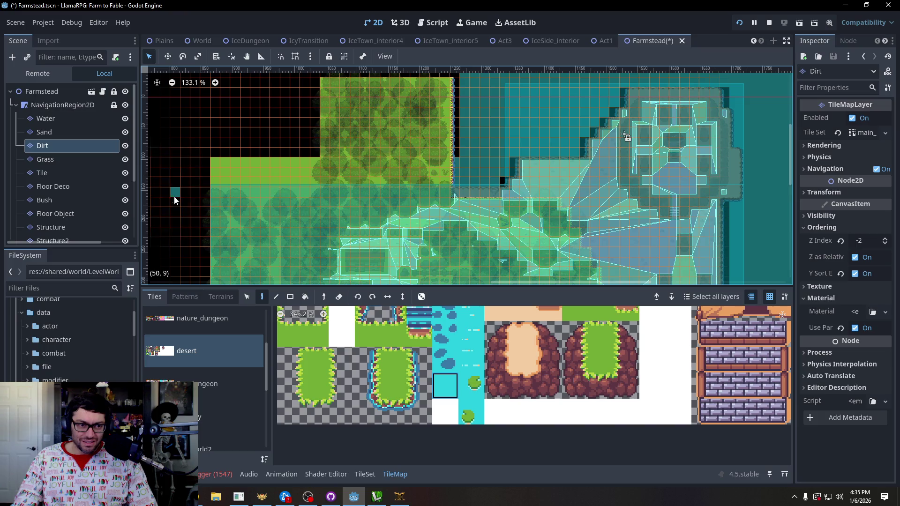
pyautogui.scroll(6, 483, 180)
pyautogui.hscroll(-3, 415, 167)
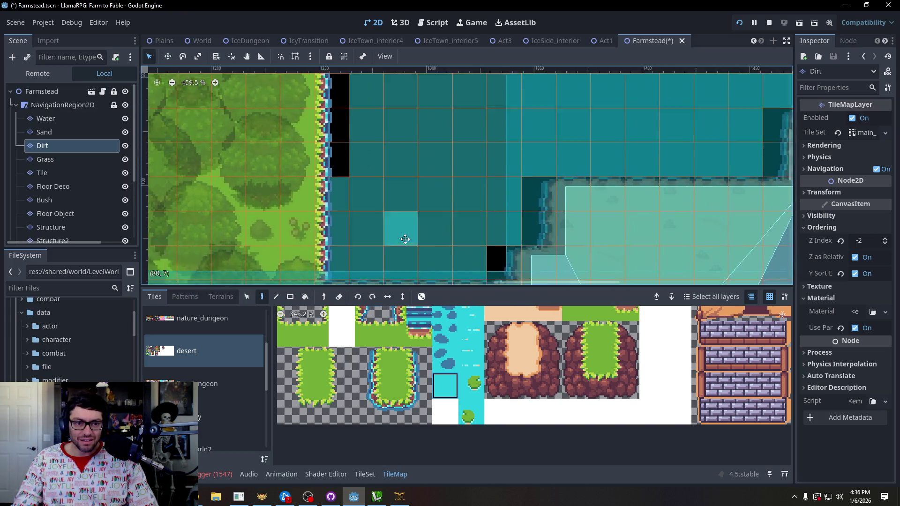
pyautogui.scroll(3, 403, 162)
pyautogui.scroll(-4, 374, 141)
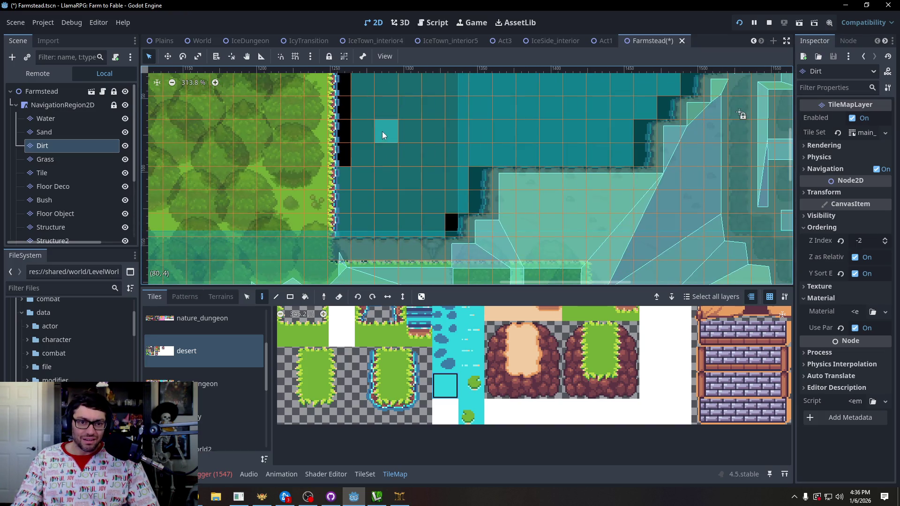
pyautogui.click(380, 501)
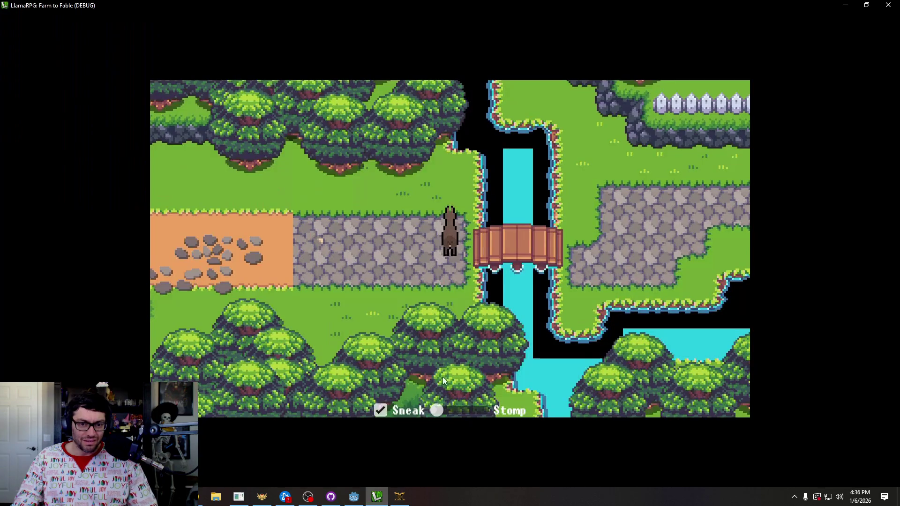
pyautogui.hotkey('alt', 'Tab')
pyautogui.hscroll(-4, 517, 155)
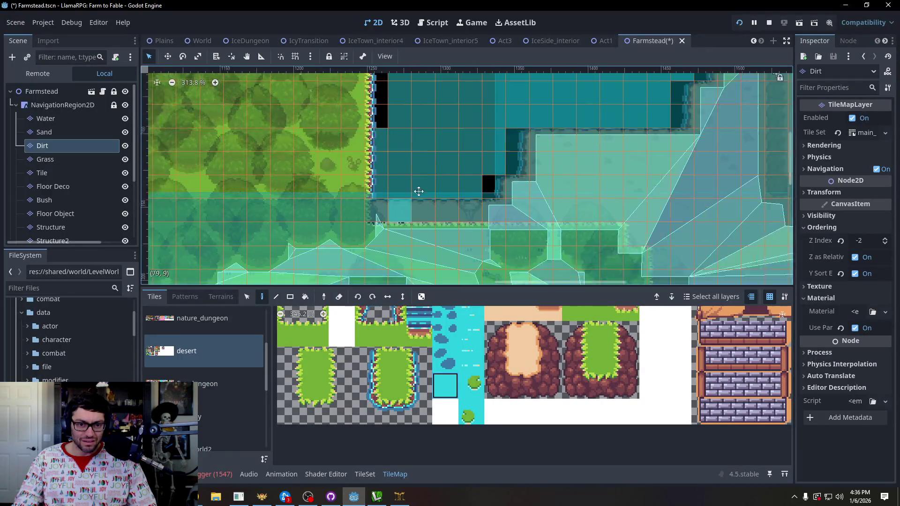
pyautogui.scroll(-8, 517, 155)
pyautogui.hscroll(-12, 539, 110)
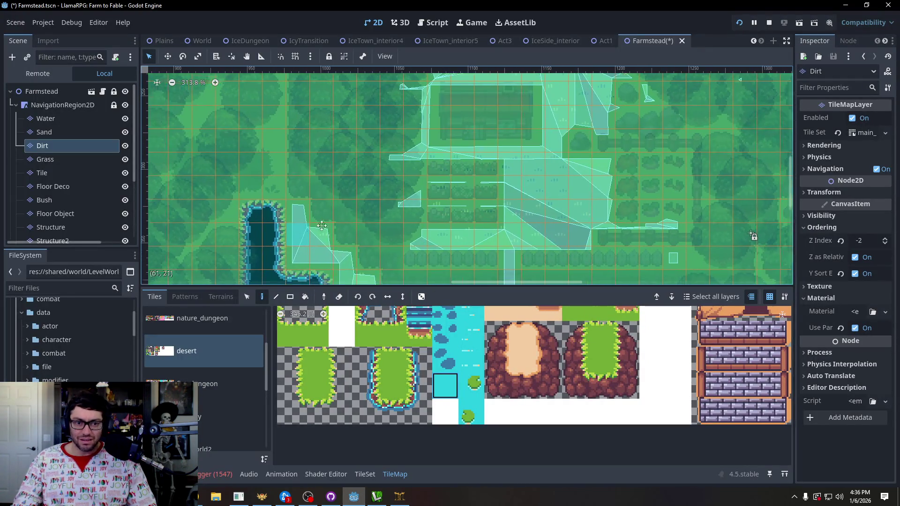
pyautogui.scroll(2, 539, 110)
pyautogui.hscroll(2, 539, 110)
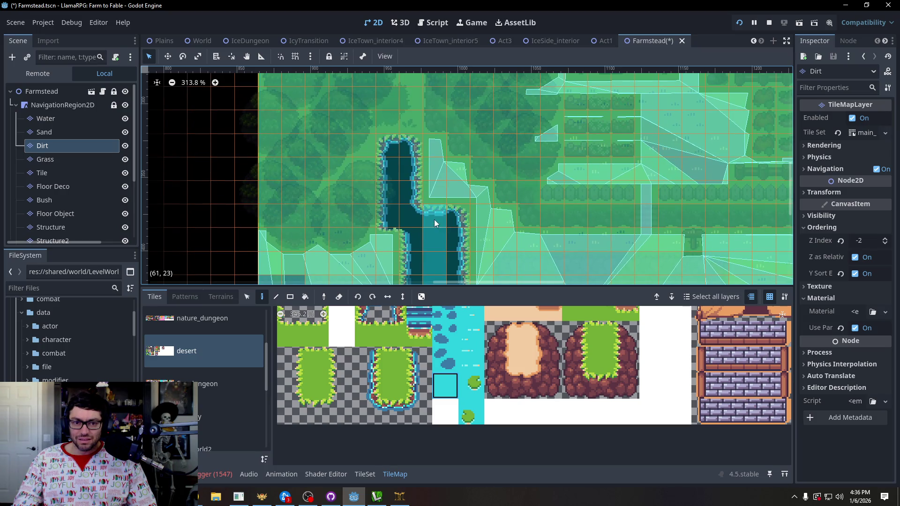
# Step through the Water, Sand, Dirt, Grass, Tile, Floor Deco and Bush layers.
pyautogui.click(64, 118)
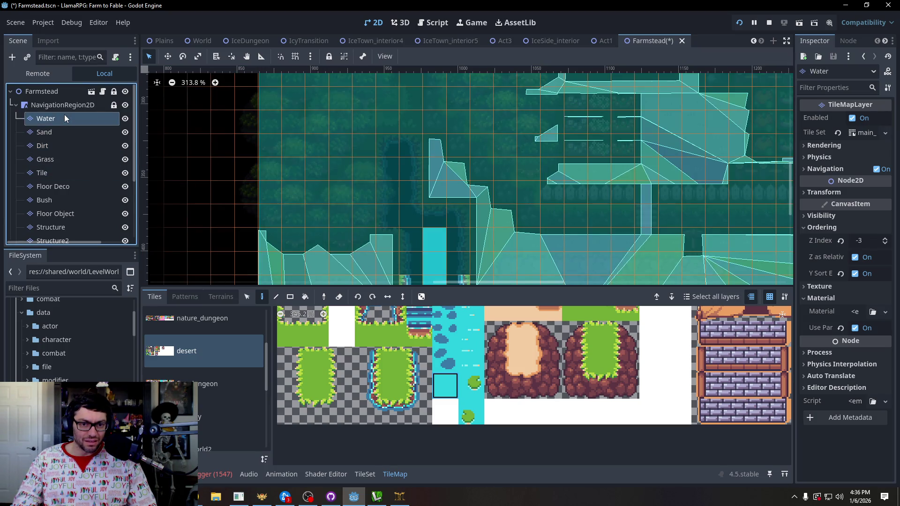
pyautogui.click(60, 133)
pyautogui.click(55, 149)
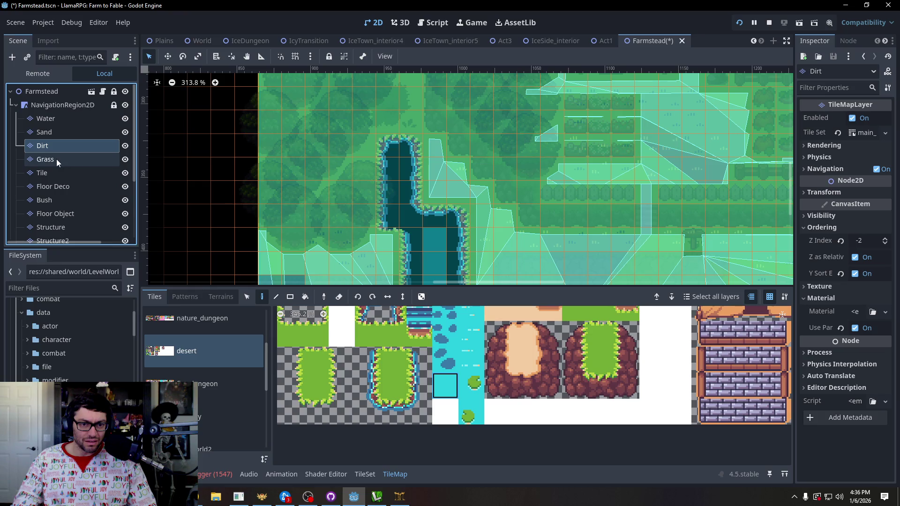
pyautogui.click(56, 159)
pyautogui.click(58, 171)
pyautogui.click(63, 188)
pyautogui.click(63, 199)
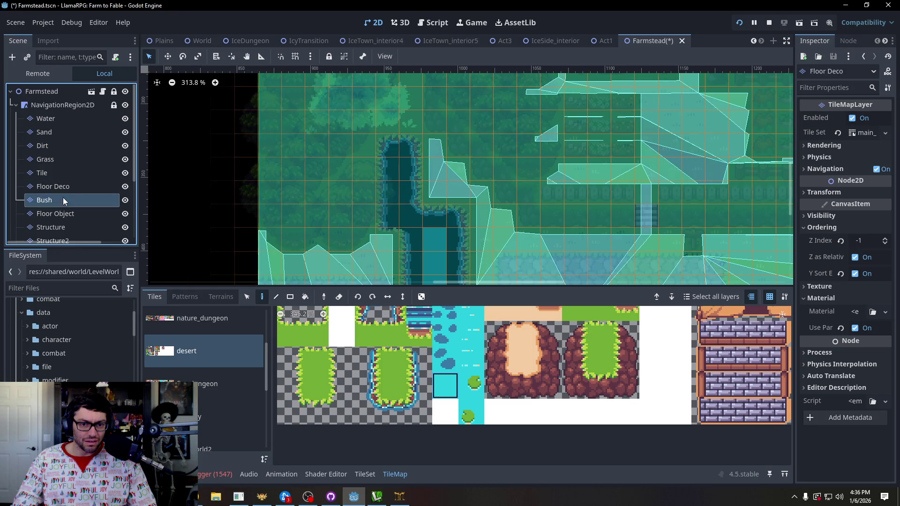
# Continue through Floor Object, Structure, Structure2 and Trees, then climb back up to Water.
pyautogui.scroll(-1, 84, 172)
pyautogui.click(68, 195)
pyautogui.click(64, 209)
pyautogui.scroll(-1, 97, 171)
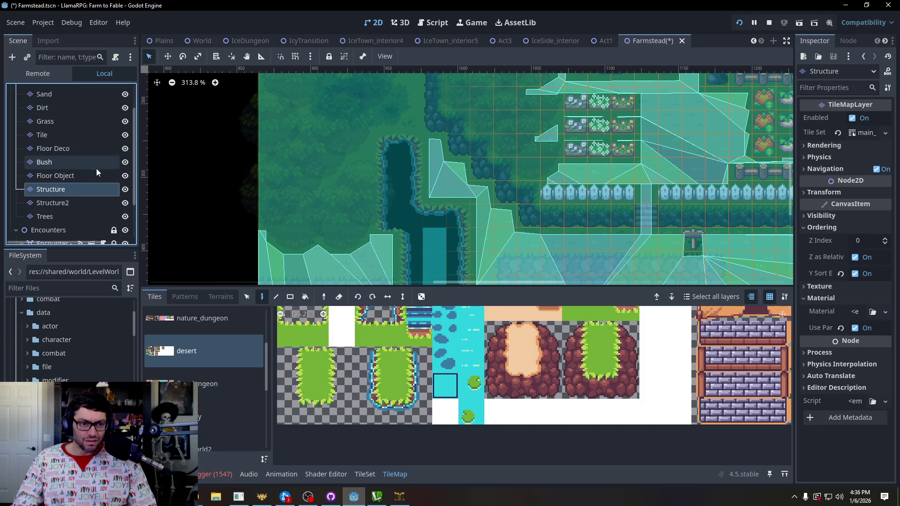
pyautogui.click(69, 203)
pyautogui.click(66, 217)
pyautogui.scroll(-1, 84, 204)
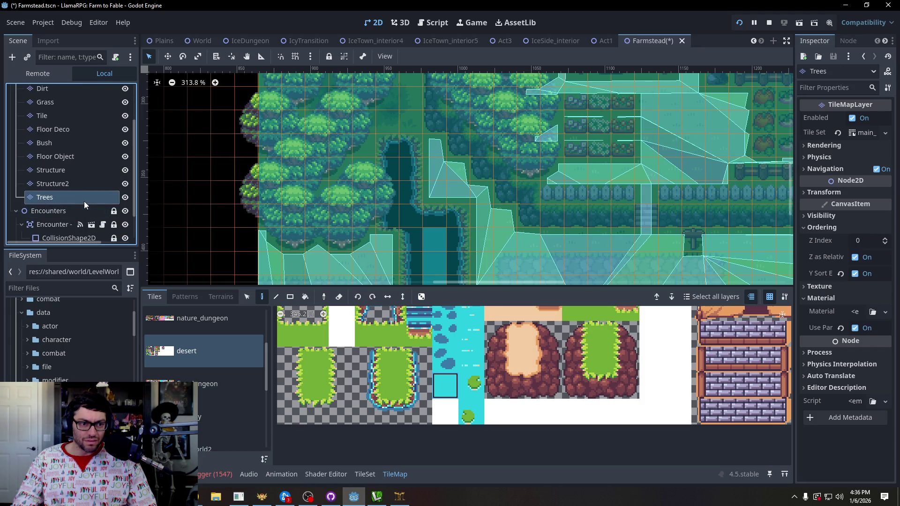
pyautogui.scroll(4, 84, 192)
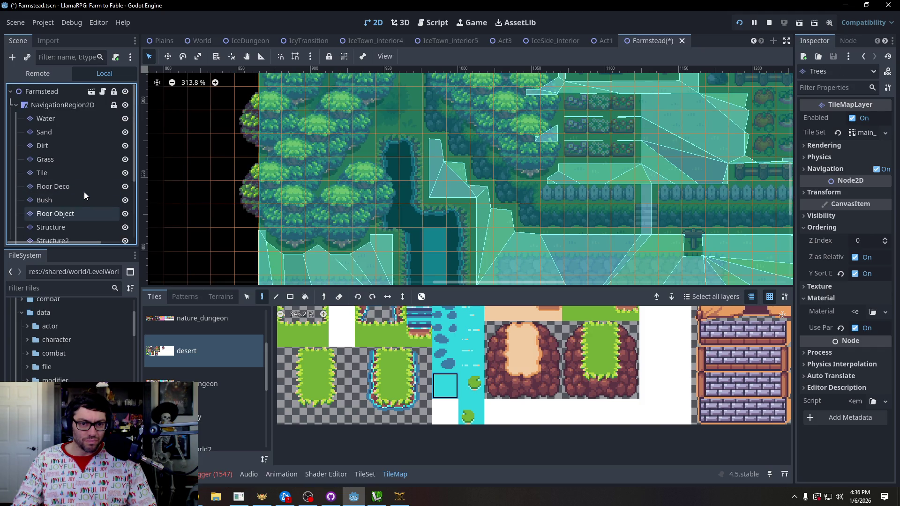
pyautogui.click(52, 150)
pyautogui.click(62, 135)
pyautogui.click(65, 119)
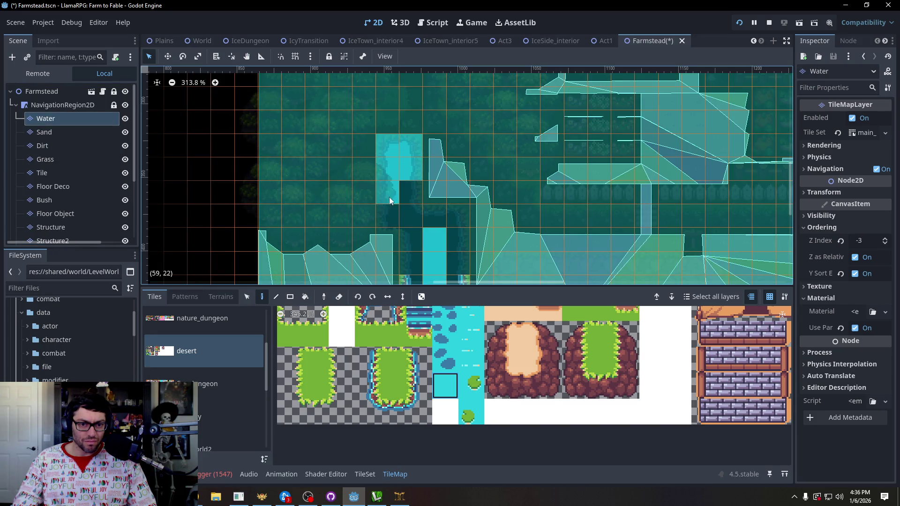
# Paint water over the dark gap row and the bush gap near the river channel.
pyautogui.moveTo(490, 226); pyautogui.dragTo(457, 134)
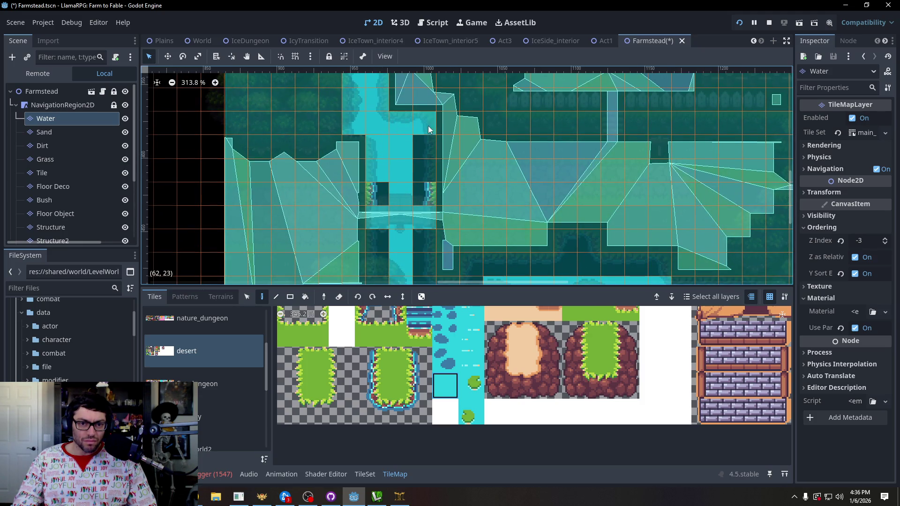
pyautogui.scroll(-3, 387, 203)
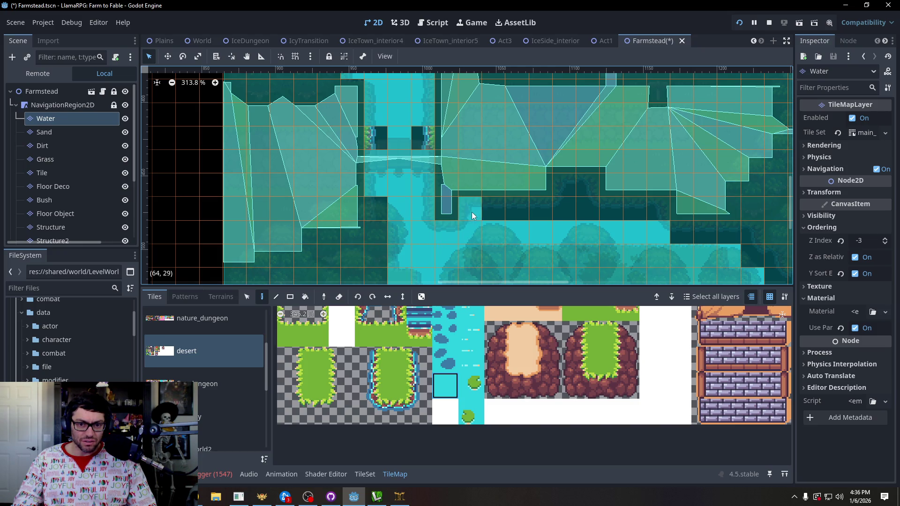
pyautogui.moveTo(472, 213)
pyautogui.mouseDown()
pyautogui.moveTo(609, 216)
pyautogui.moveTo(437, 133)
pyautogui.mouseUp()
pyautogui.click(584, 189)
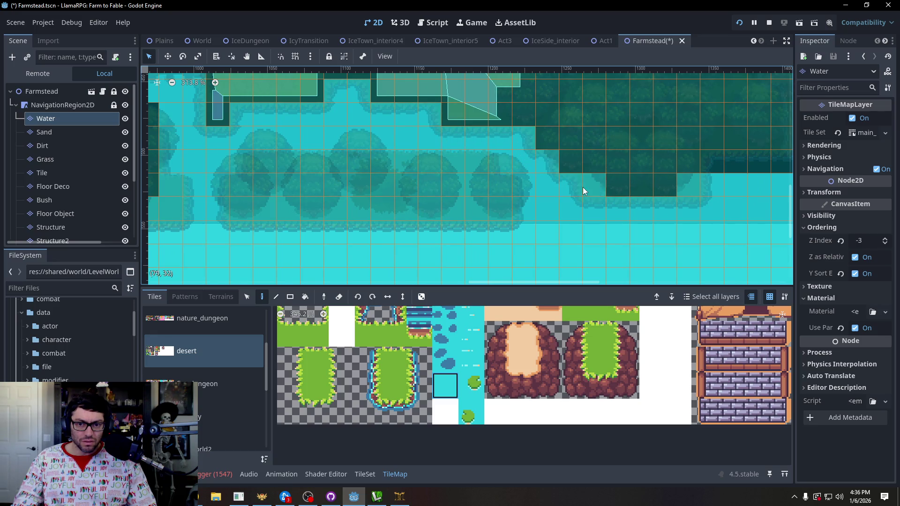
# Look along the lake edge, return to the river junction, and paint a dark tile strip across it.
pyautogui.moveTo(583, 187); pyautogui.dragTo(476, 191)
pyautogui.moveTo(587, 201); pyautogui.dragTo(304, 206)
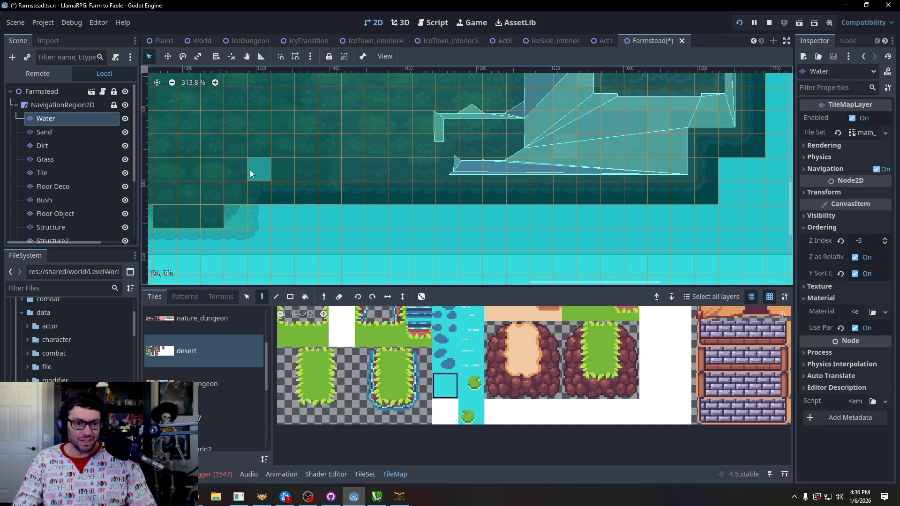
pyautogui.moveTo(251, 170); pyautogui.dragTo(367, 177)
pyautogui.moveTo(281, 188)
pyautogui.mouseDown()
pyautogui.moveTo(572, 195)
pyautogui.moveTo(720, 228)
pyautogui.mouseUp()
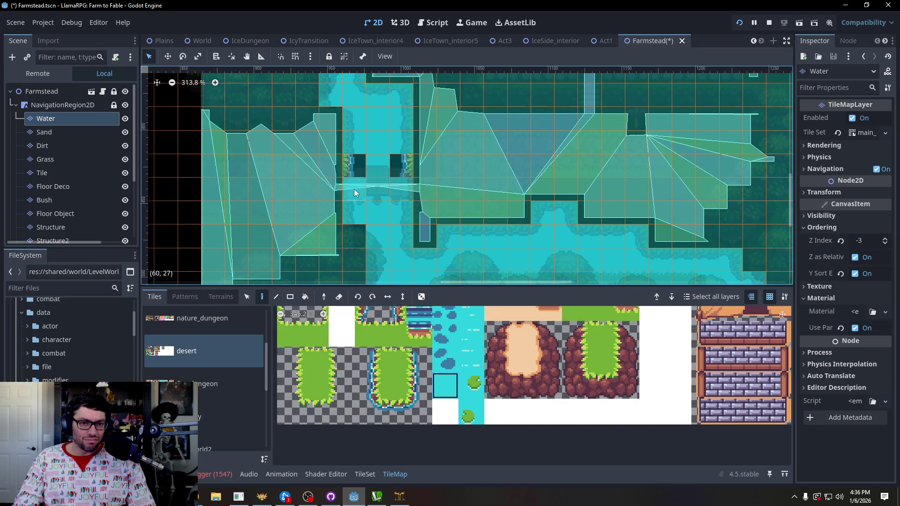
pyautogui.moveTo(355, 190); pyautogui.dragTo(397, 193)
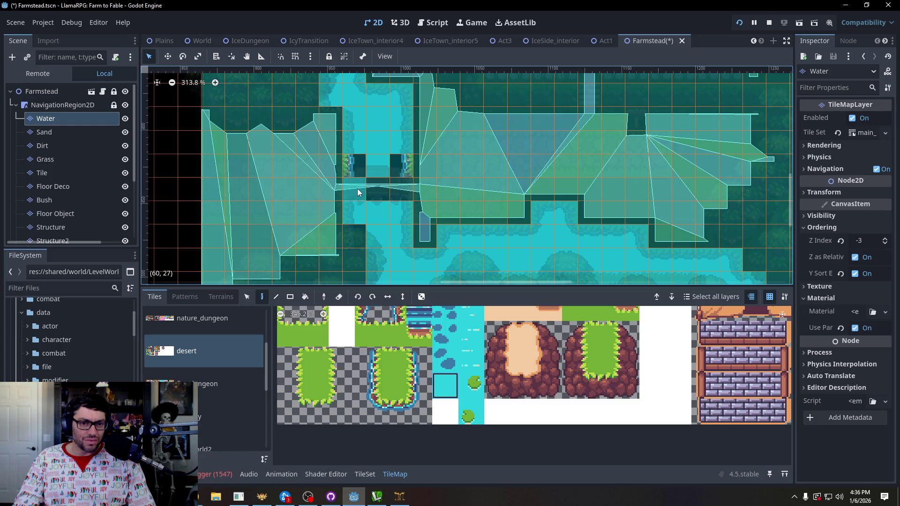
# Extend the dark strip one tile upward, then browse the fire_dungeon, odyssey, overworld2 and winter_LeaveAlone tilesets.
pyautogui.click(377, 169)
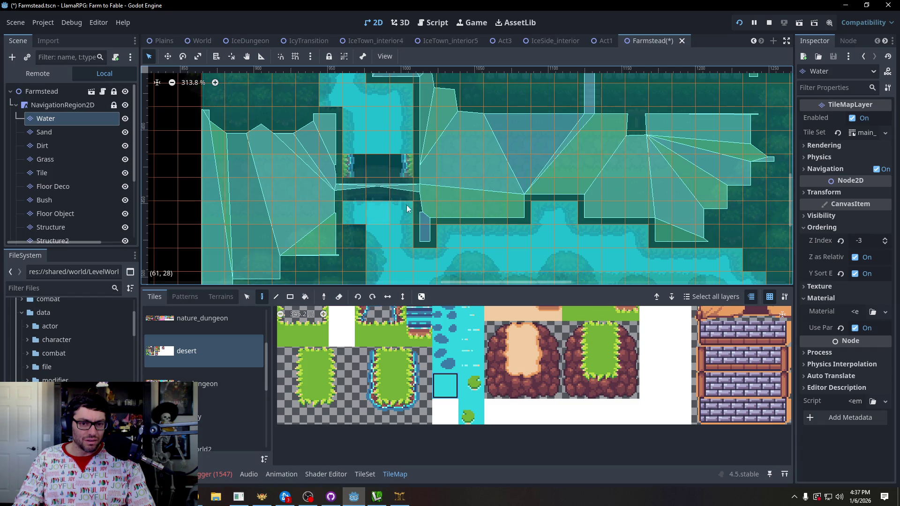
pyautogui.scroll(-3, 435, 412)
pyautogui.scroll(-1, 435, 412)
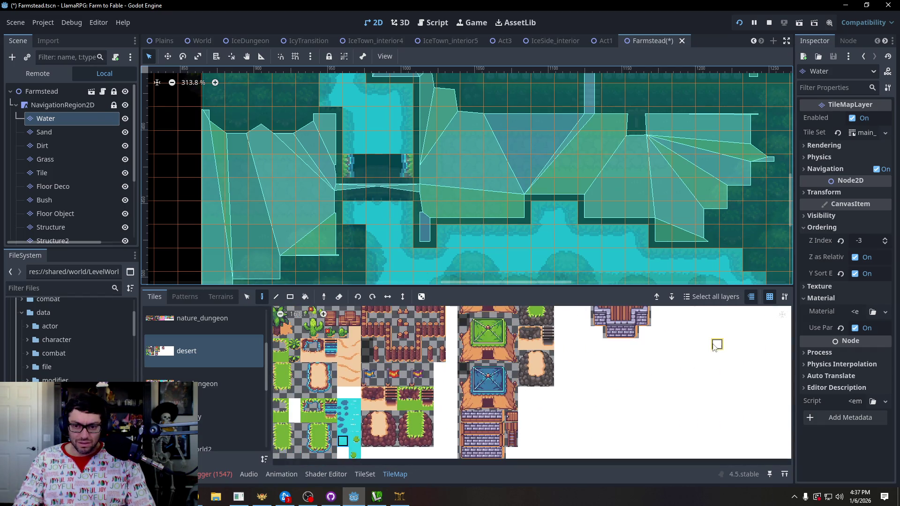
pyautogui.scroll(-1, 558, 420)
pyautogui.scroll(-1, 557, 420)
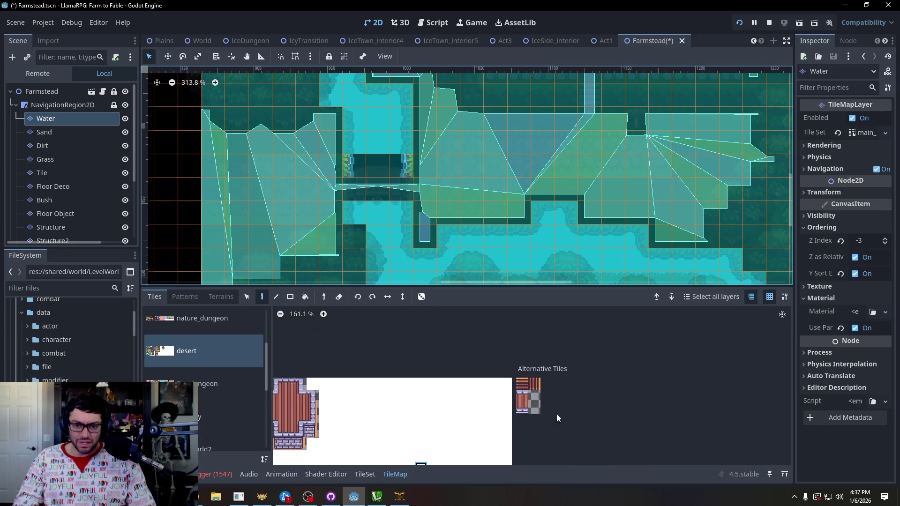
pyautogui.click(226, 382)
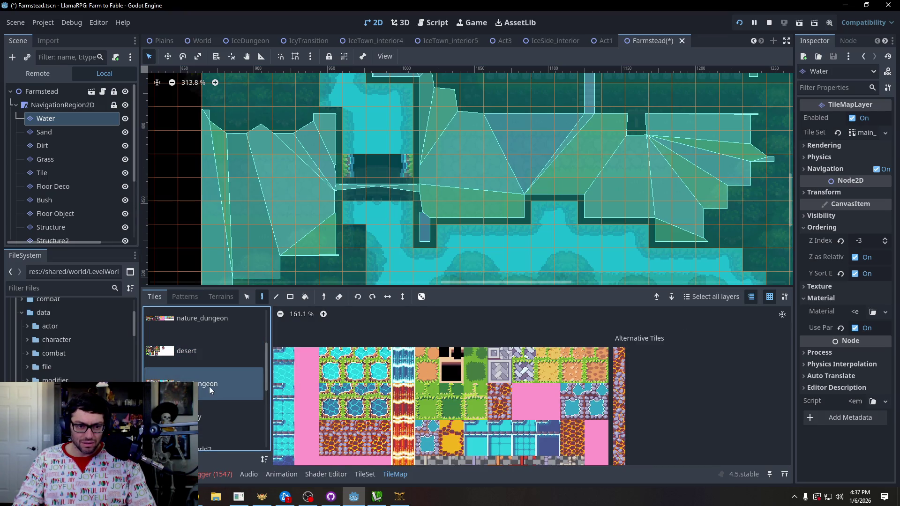
pyautogui.scroll(-1, 209, 384)
pyautogui.click(206, 381)
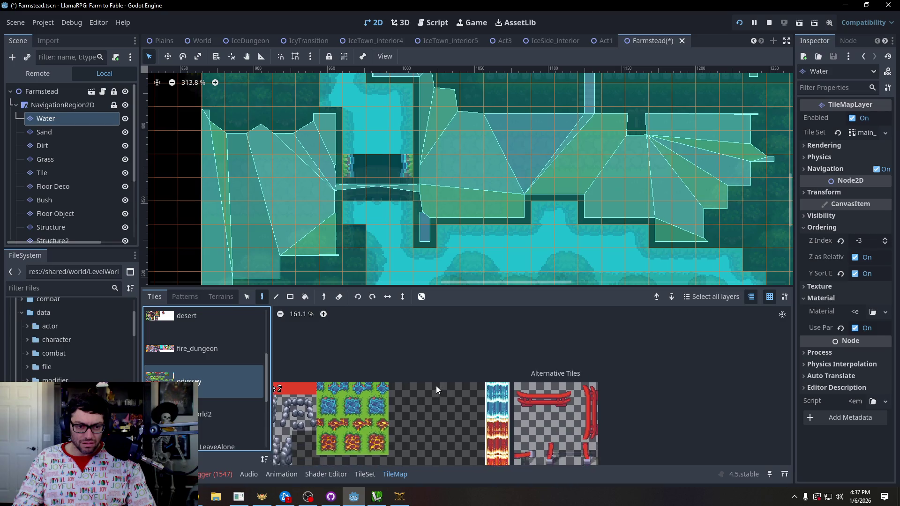
pyautogui.scroll(-1, 200, 391)
pyautogui.click(201, 389)
pyautogui.scroll(-1, 211, 371)
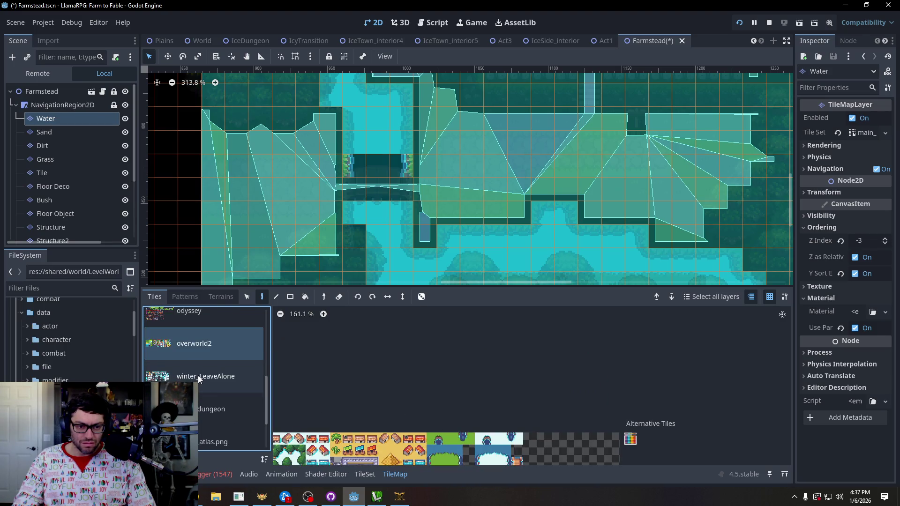
pyautogui.click(213, 370)
# Browse the water_dungeon, winter_atlas, exterior and dungeon tilesets.
pyautogui.click(223, 396)
pyautogui.scroll(-1, 211, 382)
pyautogui.scroll(-1, 211, 381)
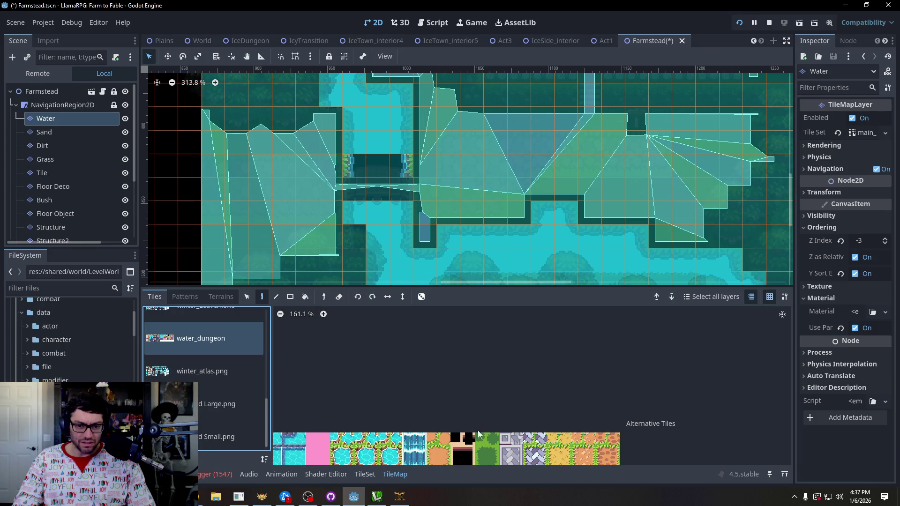
pyautogui.click(204, 377)
pyautogui.click(206, 403)
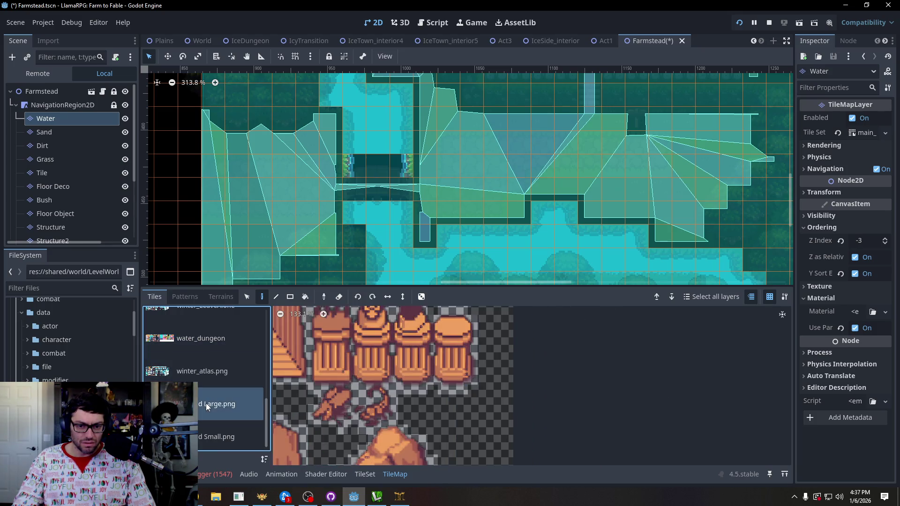
pyautogui.click(207, 370)
pyautogui.click(203, 427)
pyautogui.scroll(6, 208, 389)
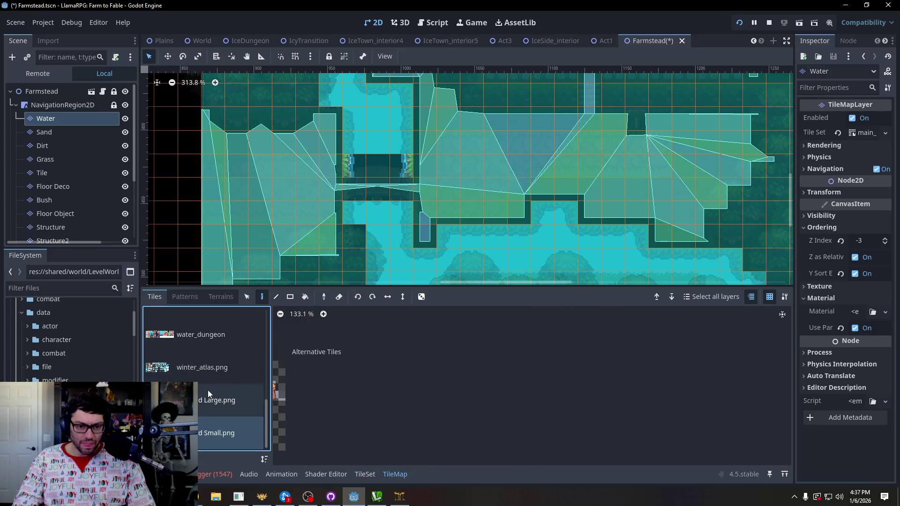
pyautogui.click(222, 332)
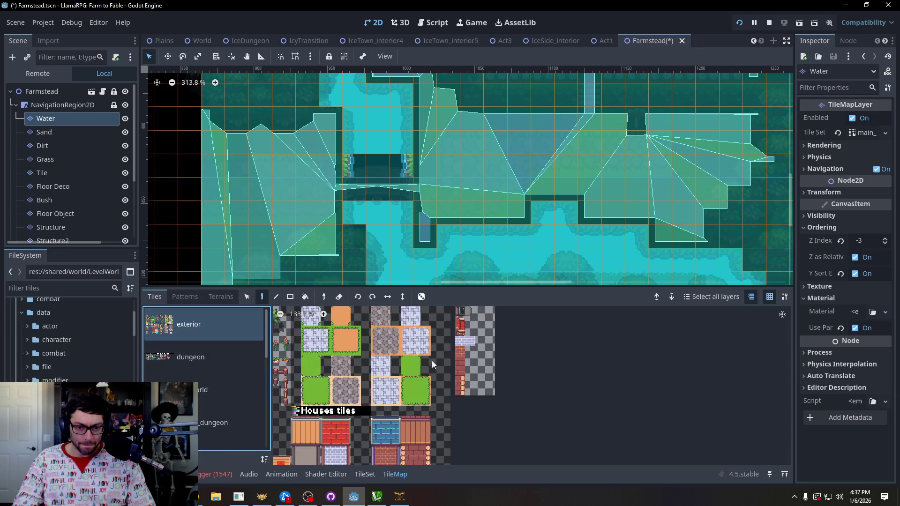
pyautogui.scroll(4, 468, 375)
pyautogui.click(213, 356)
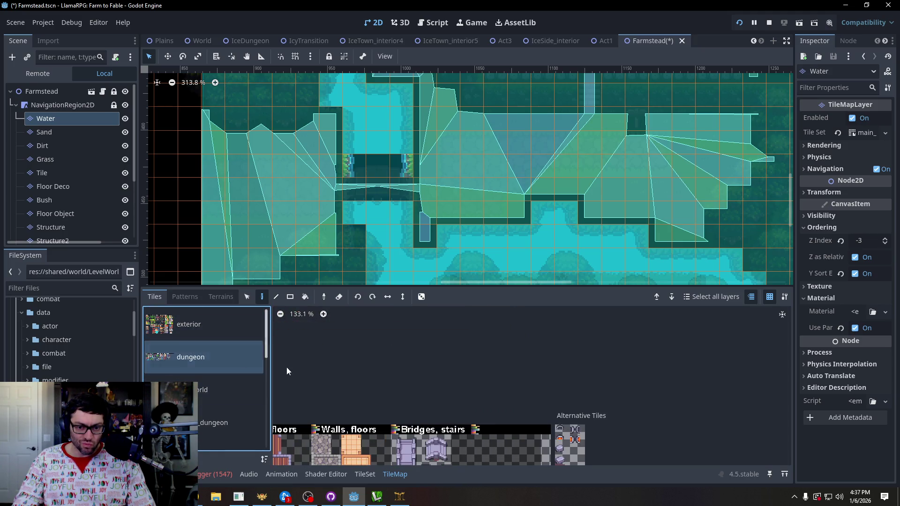
pyautogui.scroll(-4, 364, 450)
# Pick the alternative water tile from a dungeon atlas and paint it into the map gap.
pyautogui.click(251, 390)
pyautogui.hscroll(-5, 560, 423)
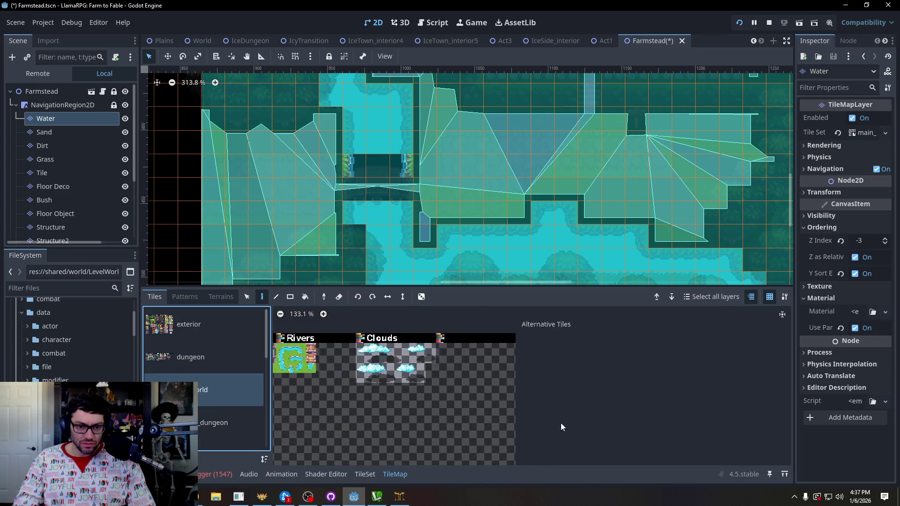
pyautogui.hscroll(5, 496, 399)
pyautogui.press('Down')
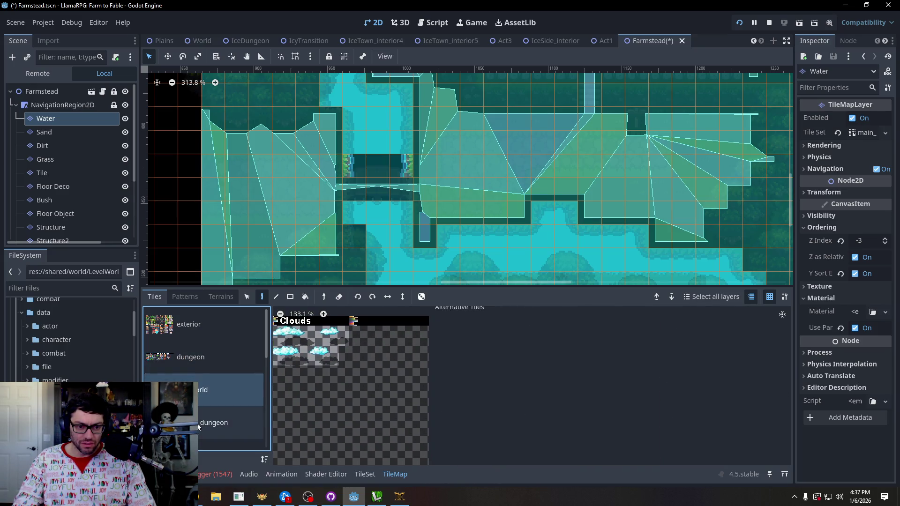
pyautogui.scroll(-3, 628, 369)
pyautogui.scroll(3, 529, 350)
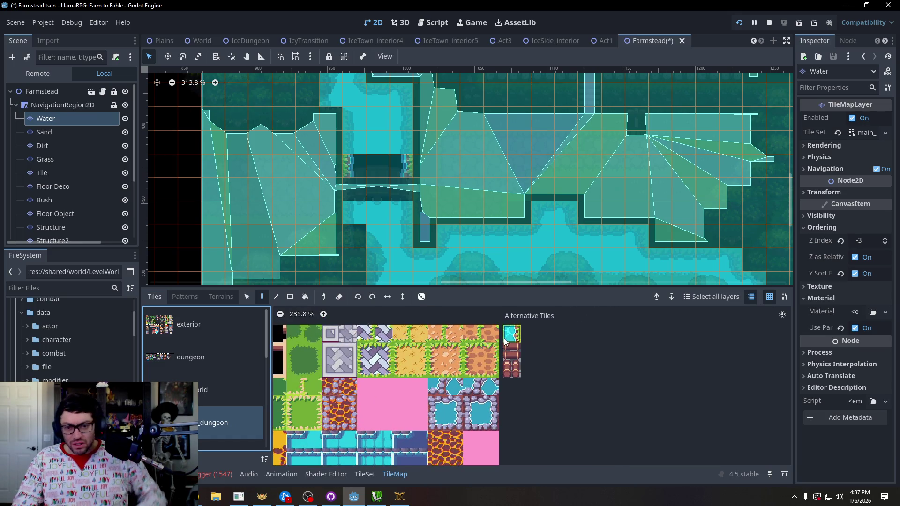
pyautogui.click(506, 341)
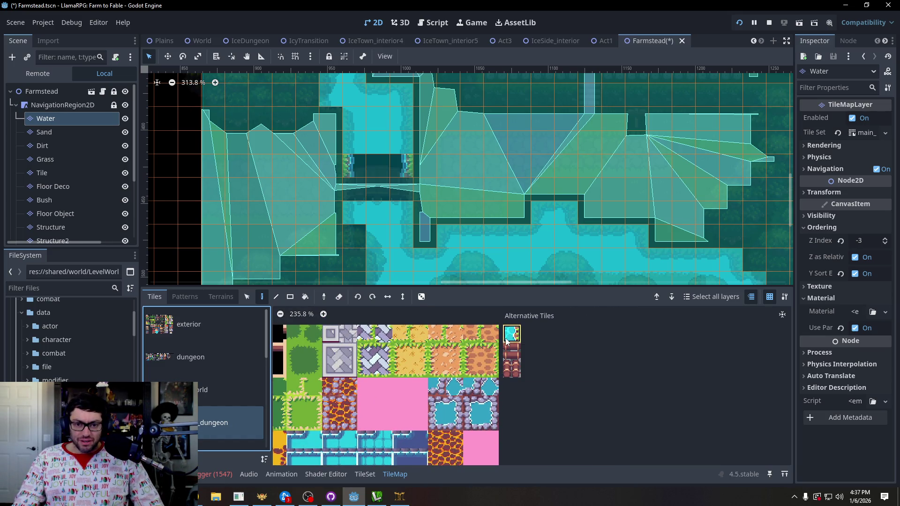
pyautogui.click(405, 168)
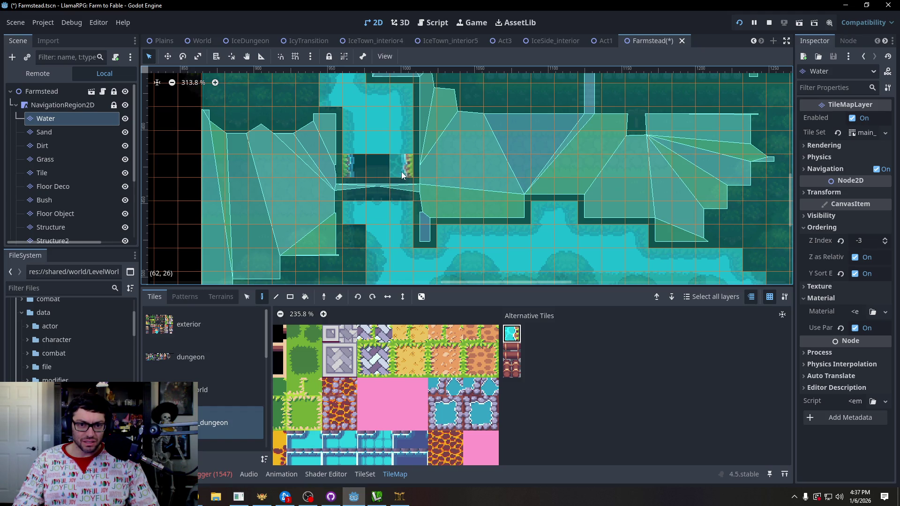
# Browse further tilesets until atlas source 5's full atlas is showing.
pyautogui.scroll(-3, 328, 365)
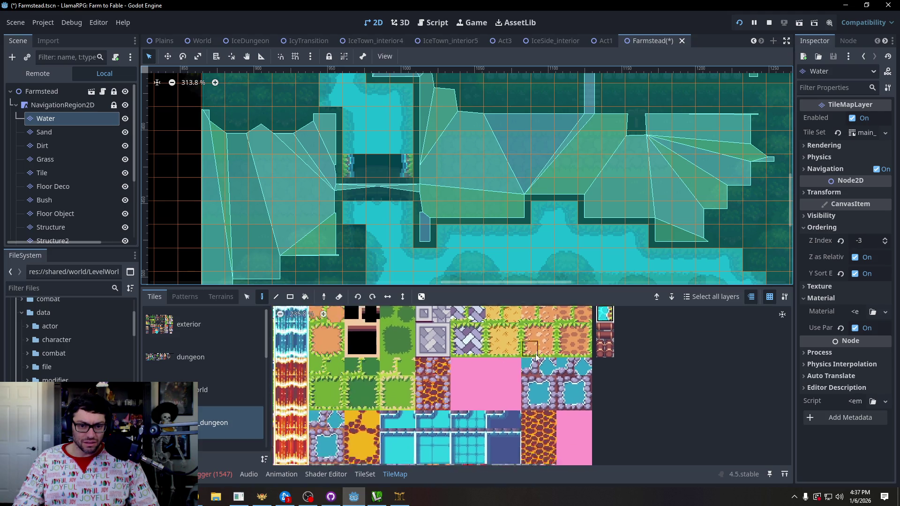
pyautogui.hscroll(-4, 422, 370)
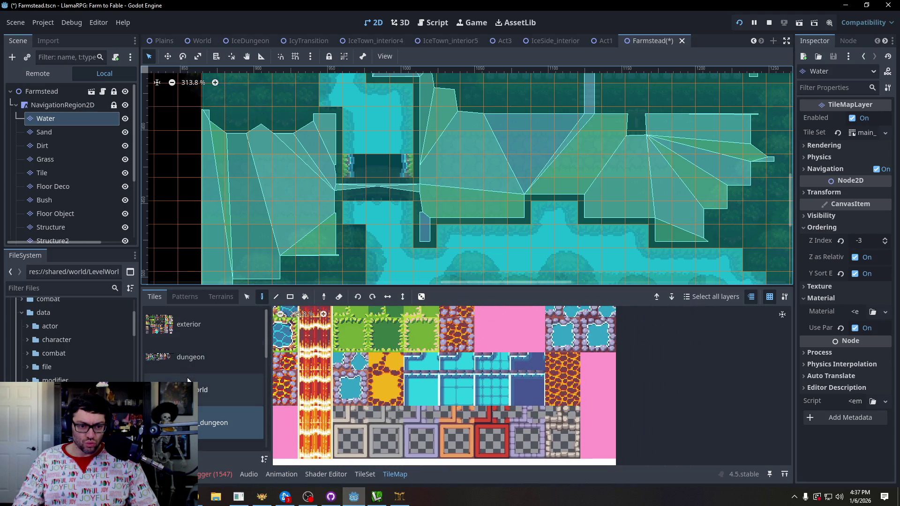
pyautogui.hscroll(-5, 464, 384)
pyautogui.scroll(-4, 481, 400)
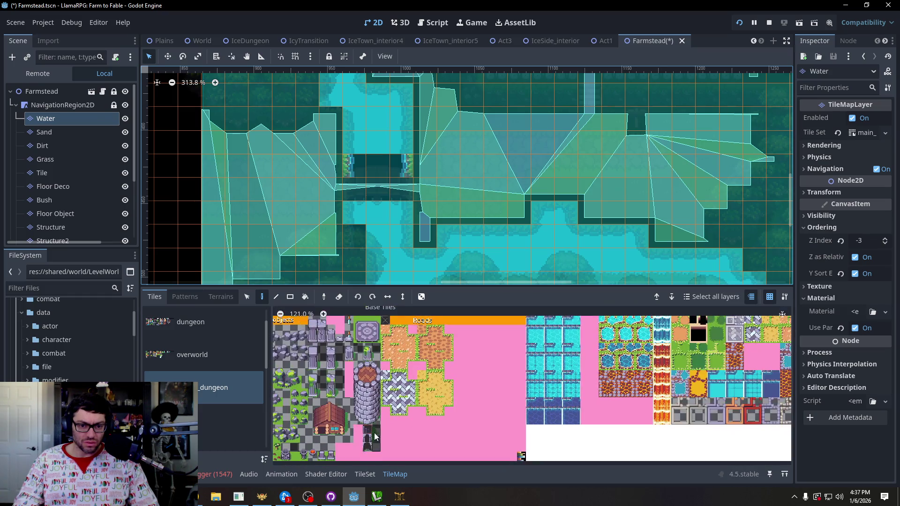
pyautogui.click(217, 420)
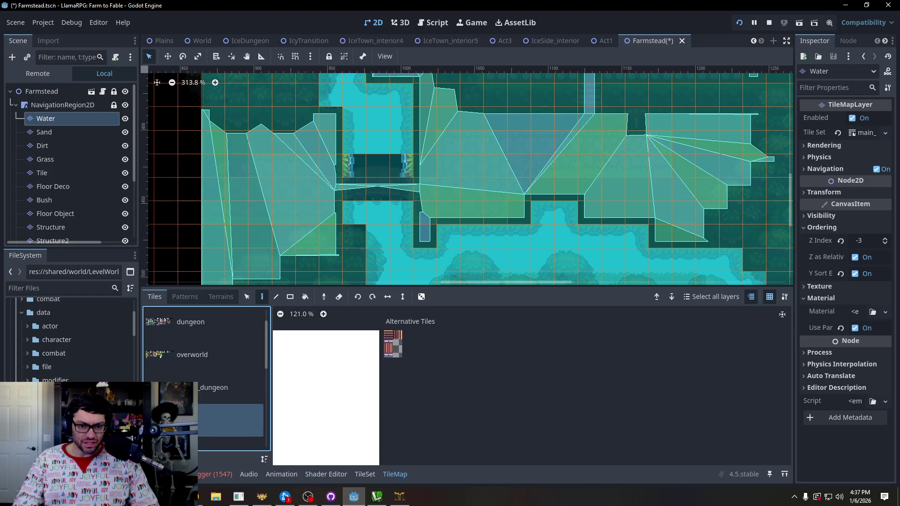
pyautogui.scroll(-2, 204, 414)
pyautogui.click(221, 398)
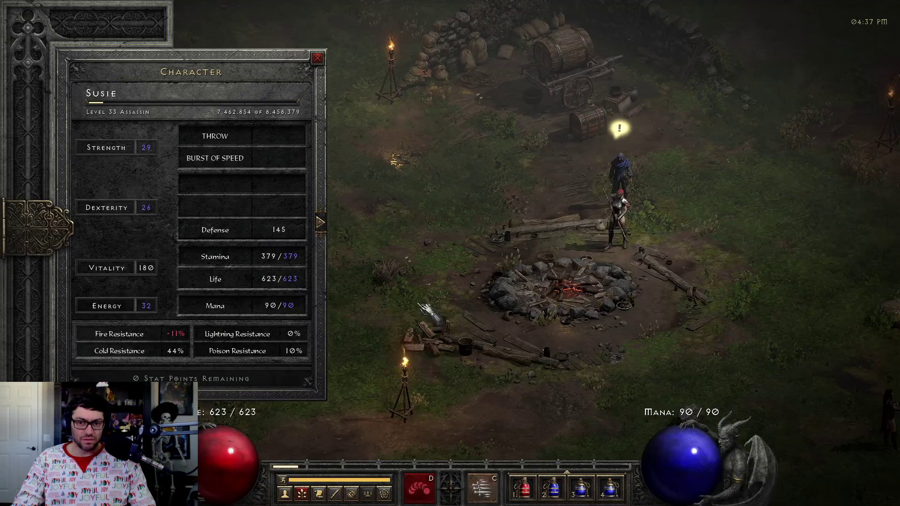
# Back in the game, walk the llama over the bridge onto the grass and win the Rat fight.
pyautogui.hotkey('alt', 'Tab')
pyautogui.hotkey('alt', 'Tab')
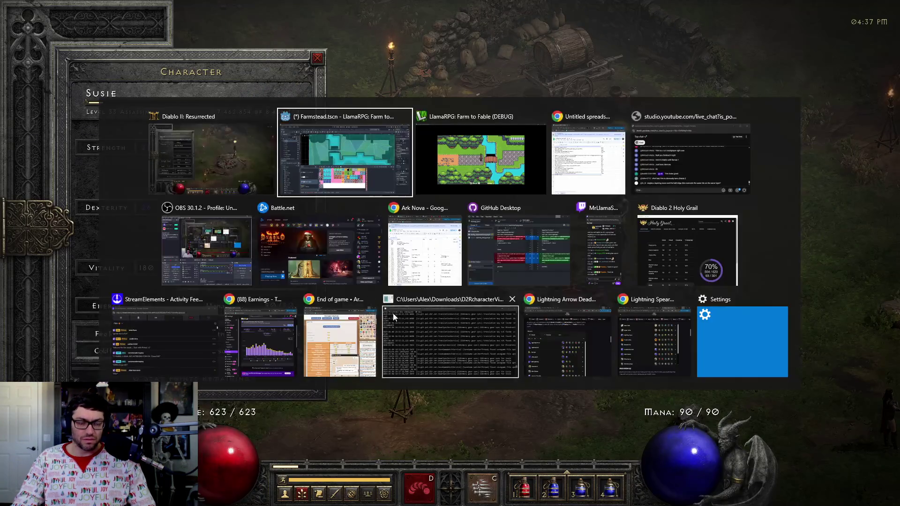
pyautogui.press('Right')
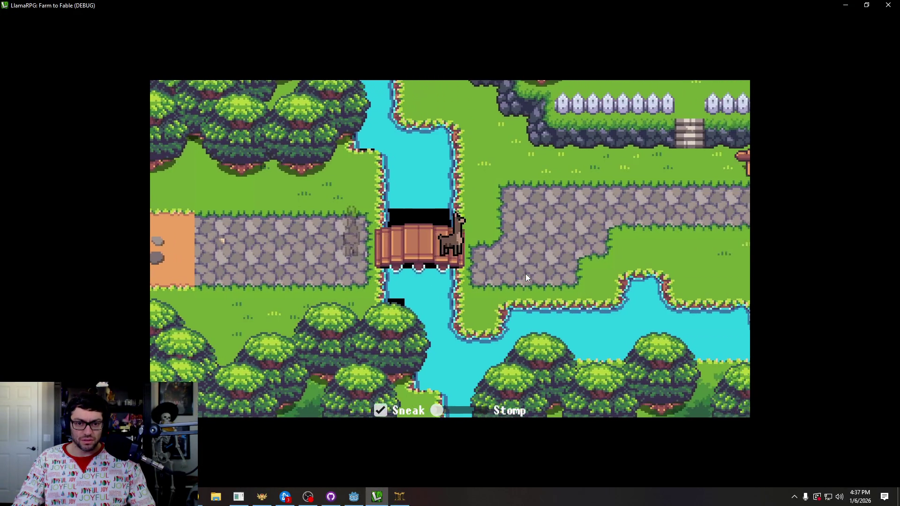
pyautogui.press('Left')
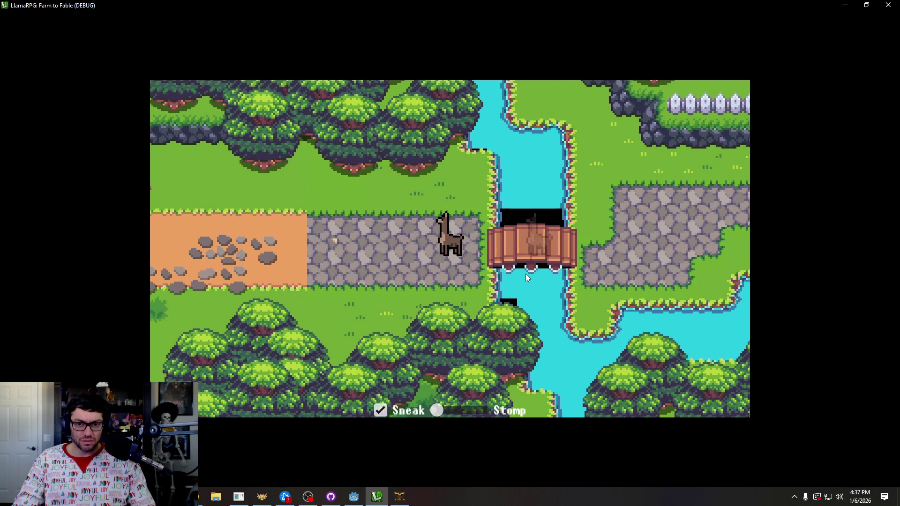
pyautogui.press('Up')
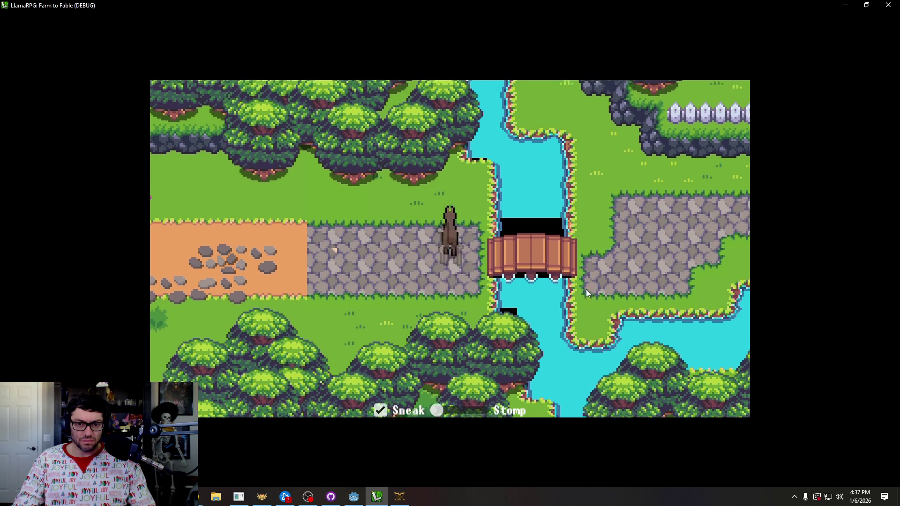
pyautogui.press('Down')
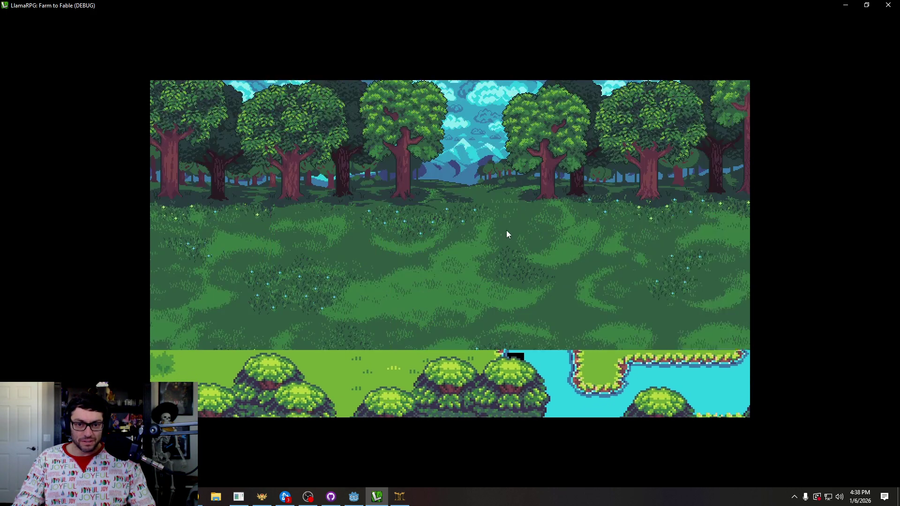
pyautogui.click(261, 352)
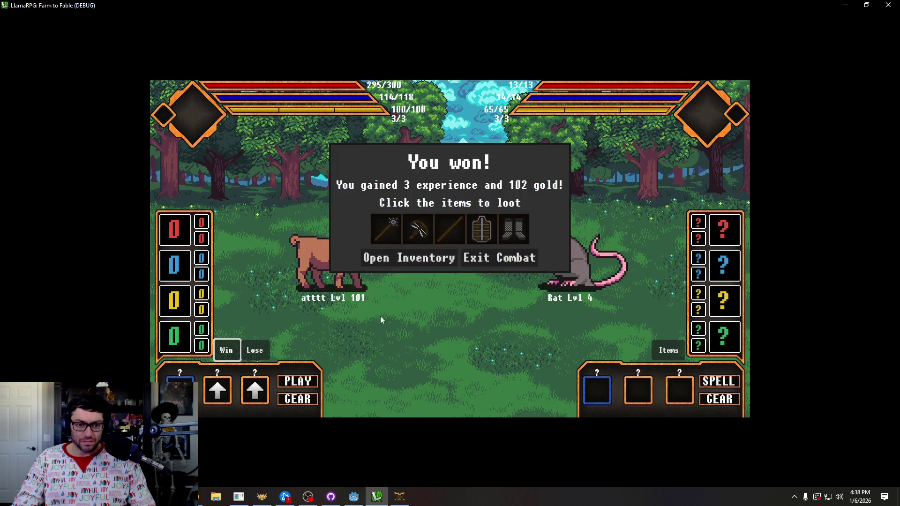
pyautogui.click(498, 257)
# Walk the llama back across the bridge and along the stone path and riverbank to inspect the edges.
pyautogui.press('Down')
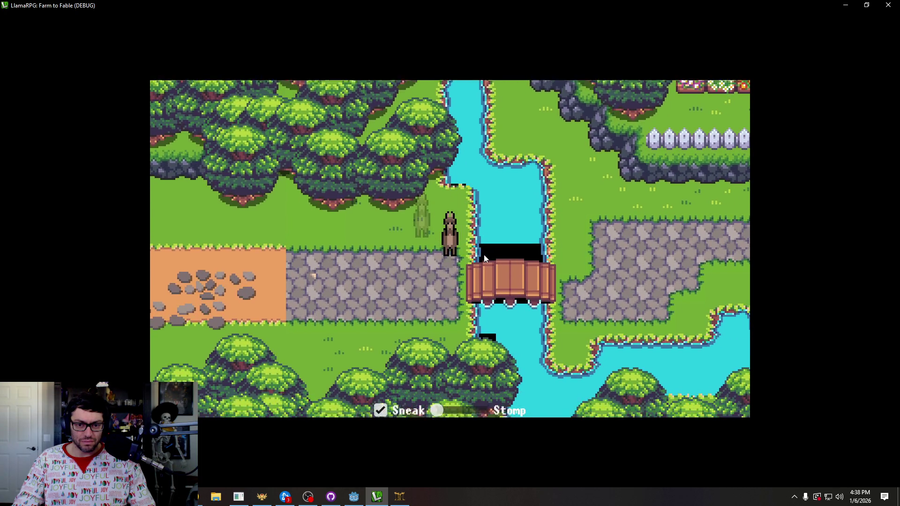
pyautogui.press('Right')
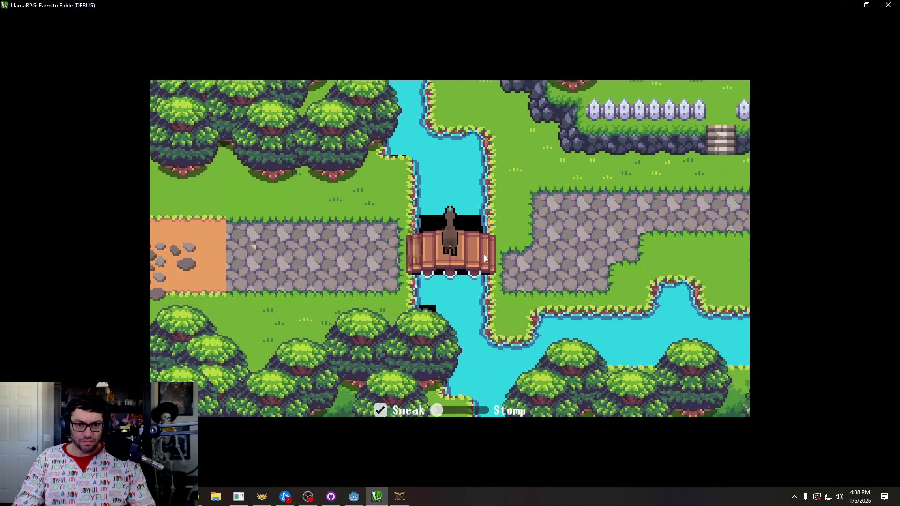
pyautogui.press('Down')
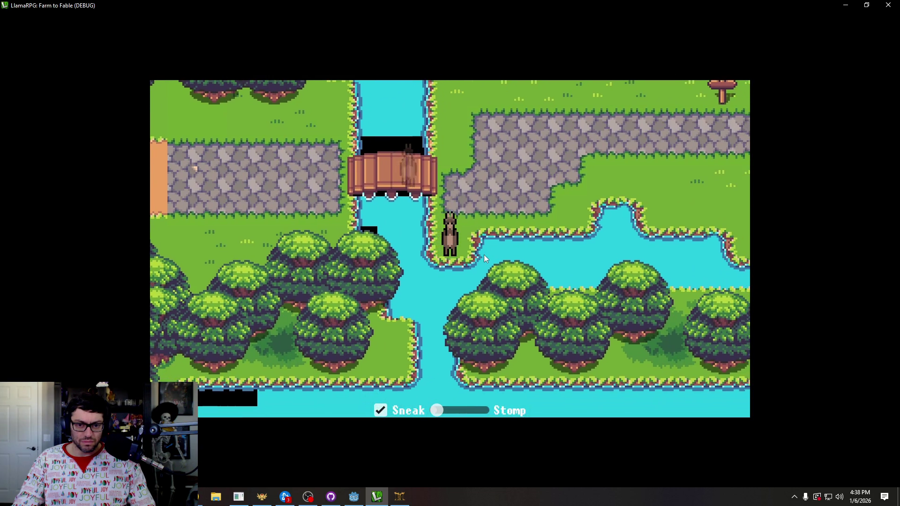
pyautogui.press('Up')
pyautogui.press('Right')
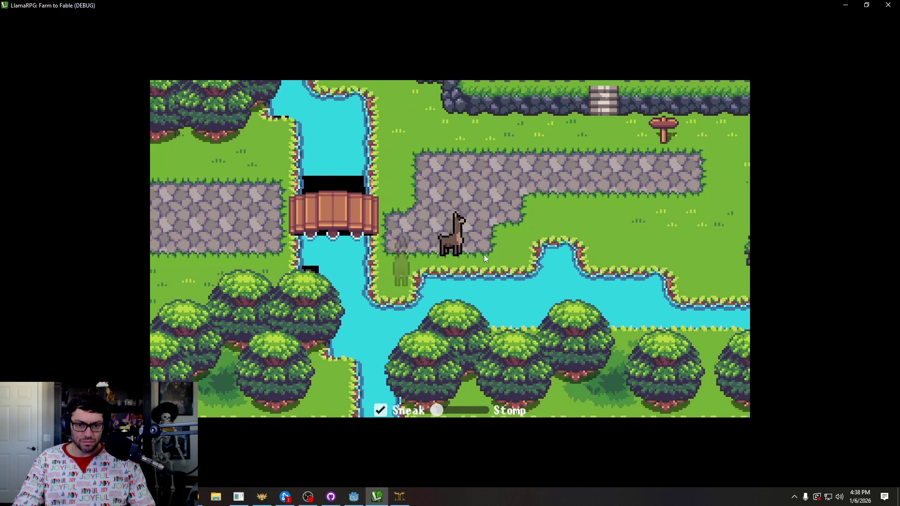
pyautogui.press('Down')
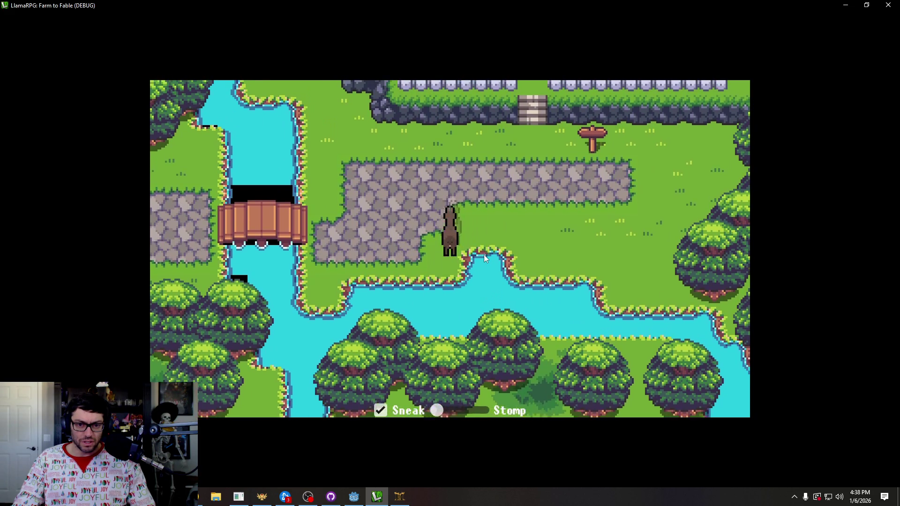
pyautogui.press('Right')
pyautogui.press('Left')
pyautogui.press('Right')
pyautogui.press('Up')
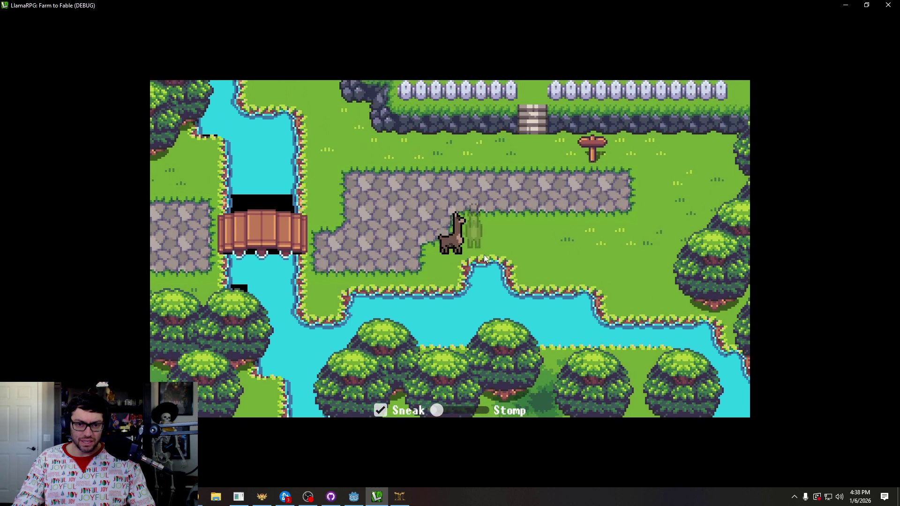
pyautogui.press('Down')
pyautogui.press('Left')
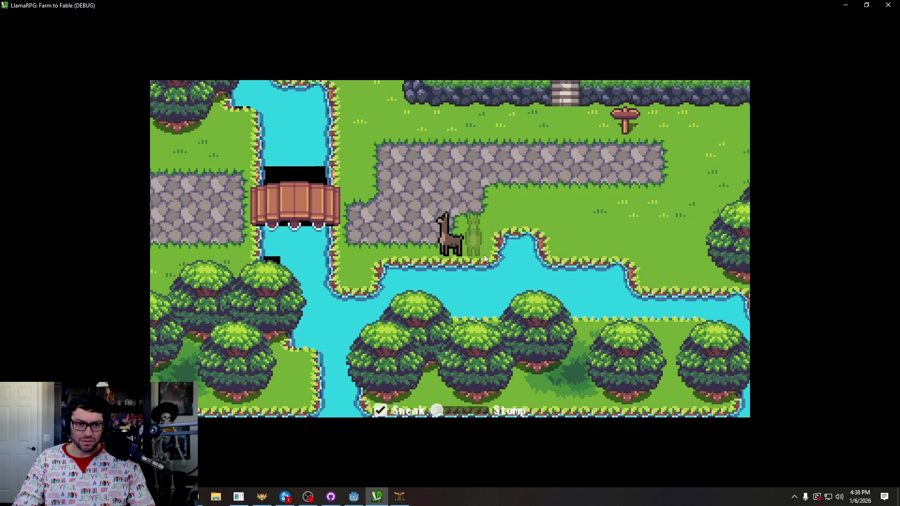
# Pan the Godot map to the river gap area, then return to the running game.
pyautogui.hotkey('alt', 'Tab')
pyautogui.hotkey('alt', 'Tab')
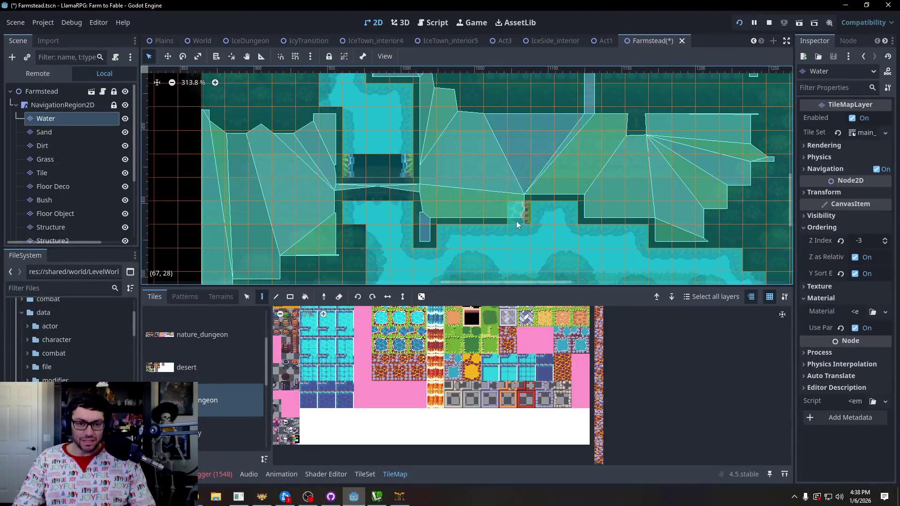
pyautogui.moveTo(550, 221); pyautogui.dragTo(444, 233)
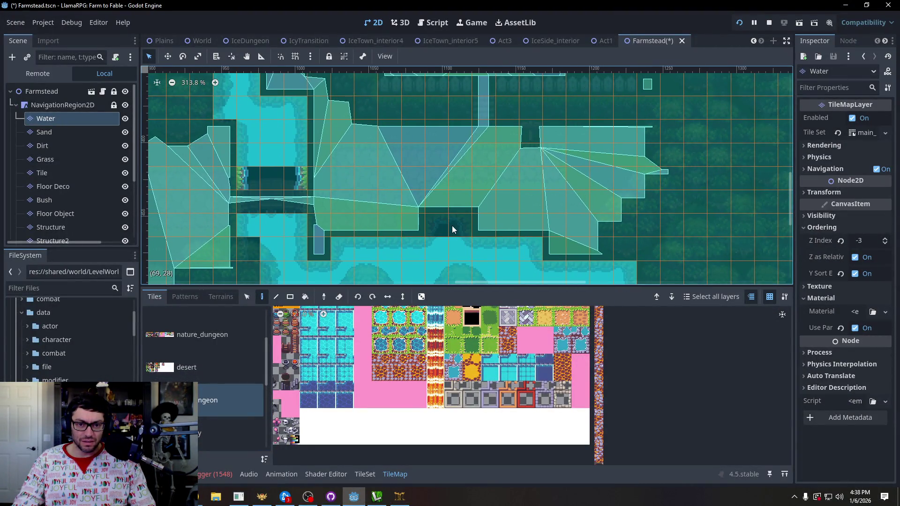
pyautogui.hotkey('alt', 'Tab')
pyautogui.hotkey('alt', 'Tab')
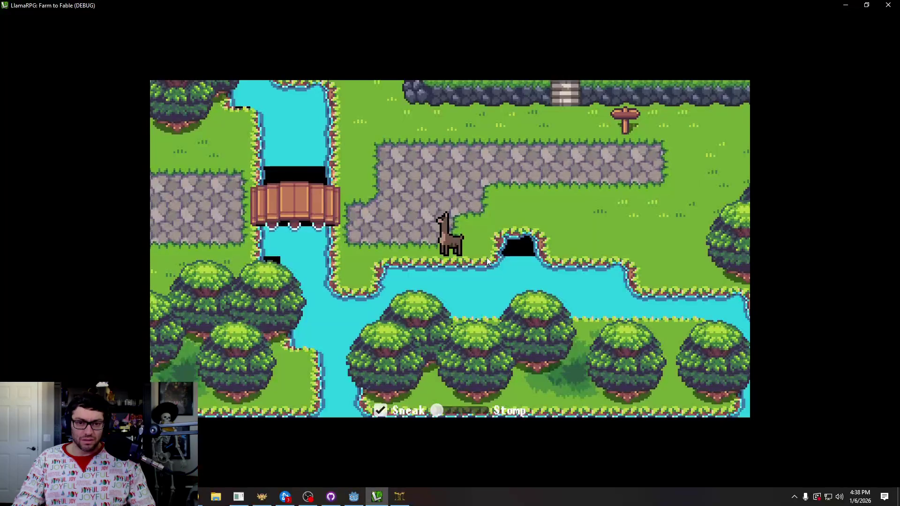
# Walk the llama right and up past the black river-bank notch, then back left, and return to Godot.
pyautogui.press('Right')
pyautogui.press('Up')
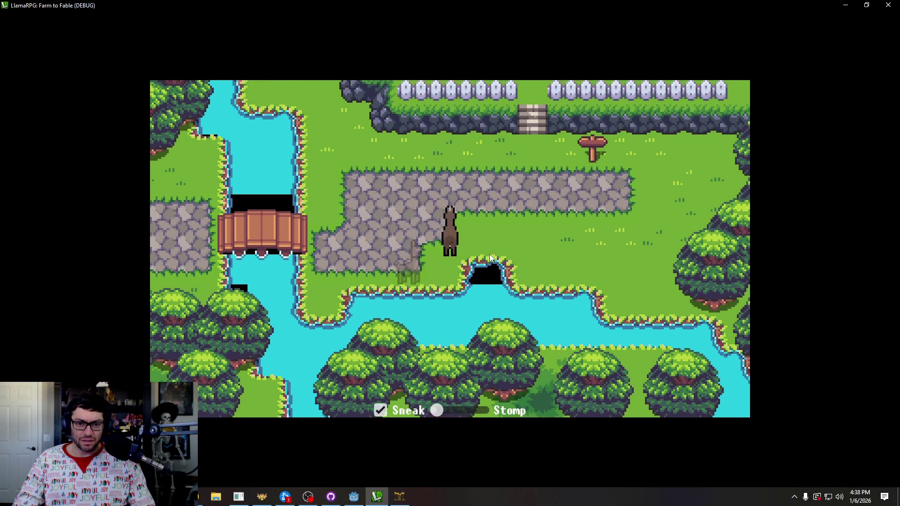
pyautogui.press('Right')
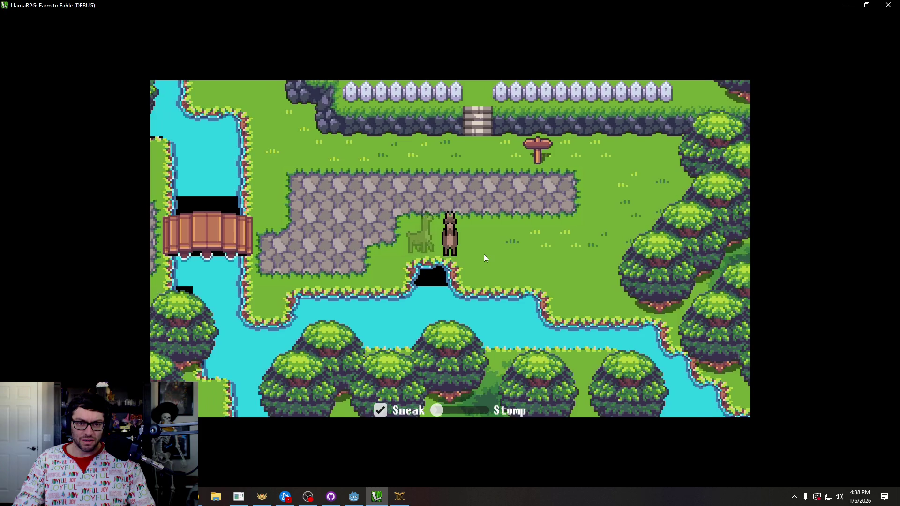
pyautogui.press('Down')
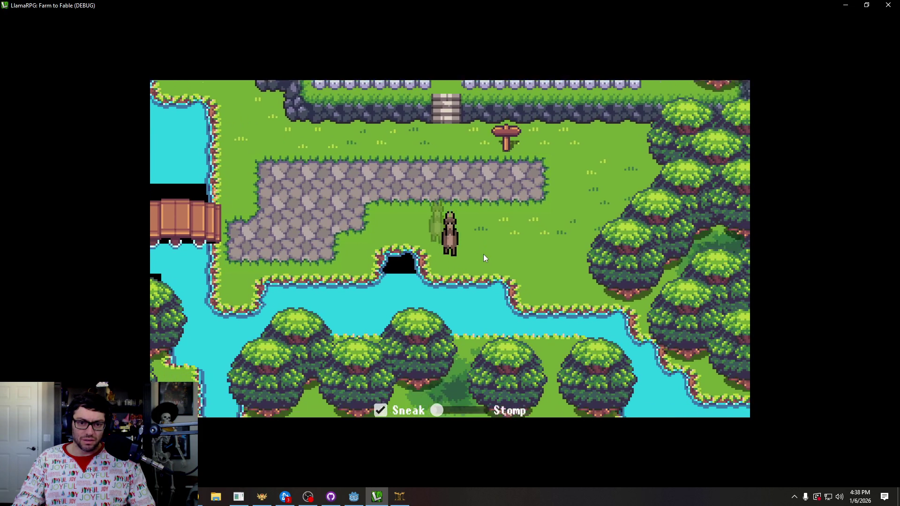
pyautogui.press('Up')
pyautogui.press('Left')
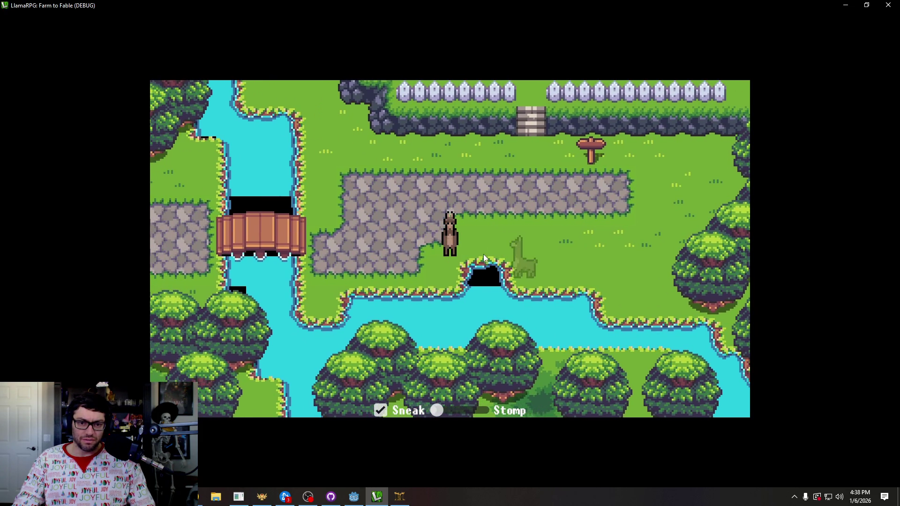
pyautogui.hotkey('alt', 'Tab')
pyautogui.hotkey('alt', 'Tab')
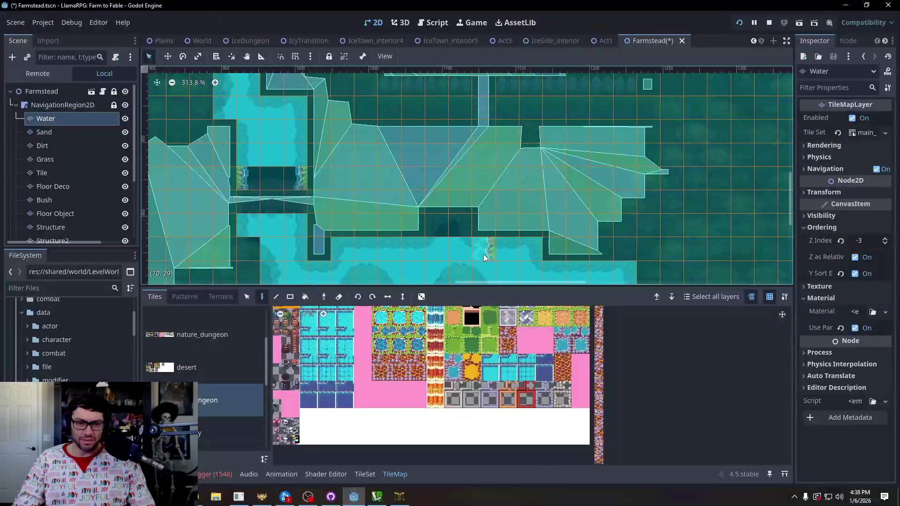
# Zoom in and out on the Water layer's black gaps along the river and lake edge.
pyautogui.scroll(9, 496, 227)
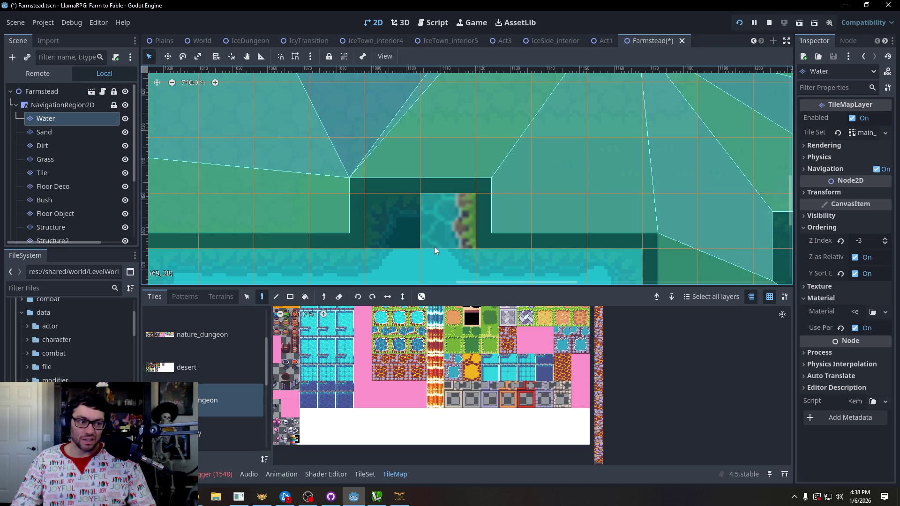
pyautogui.scroll(-6, 434, 246)
pyautogui.scroll(-10, 418, 238)
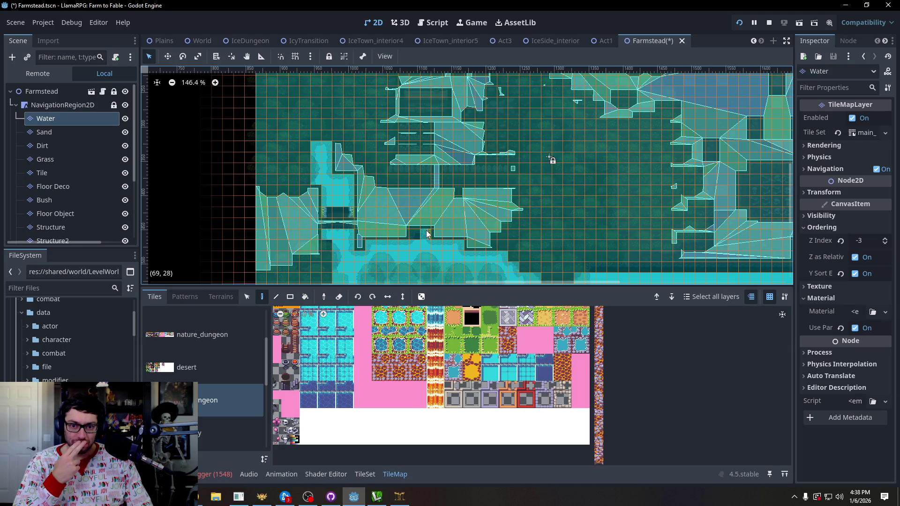
pyautogui.scroll(-5, 492, 107)
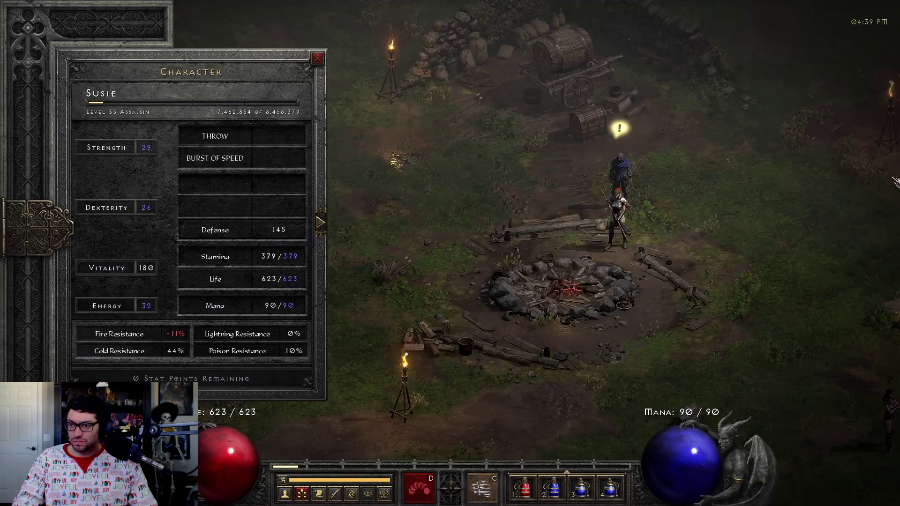
pyautogui.hotkey('alt', 'Tab')
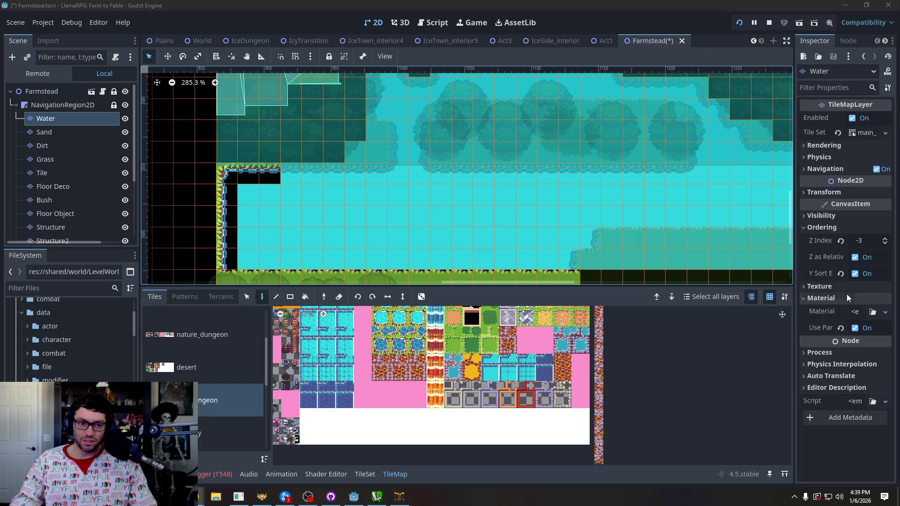
pyautogui.scroll(-2, 441, 233)
# Walk the llama north through the farm past the house to the pond shore, then south into the forest.
pyautogui.click(379, 499)
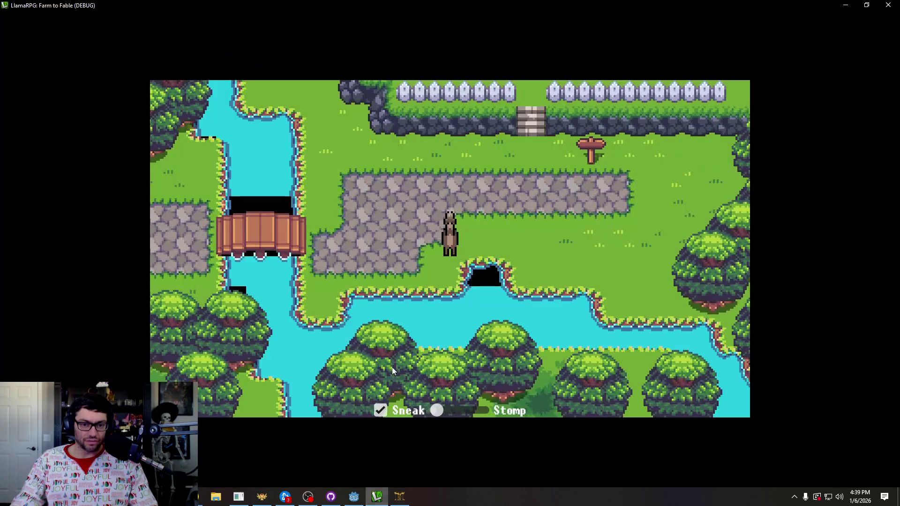
pyautogui.press('Up')
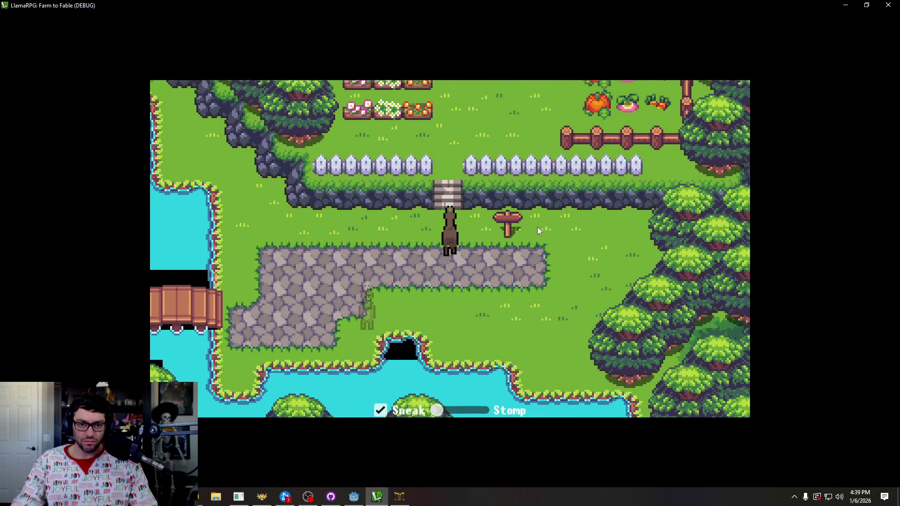
pyautogui.press('Up')
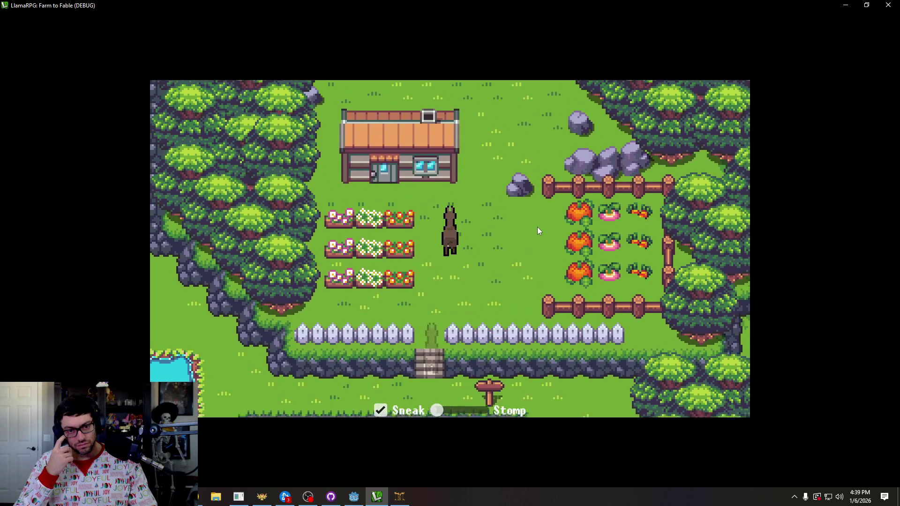
pyautogui.press('Right')
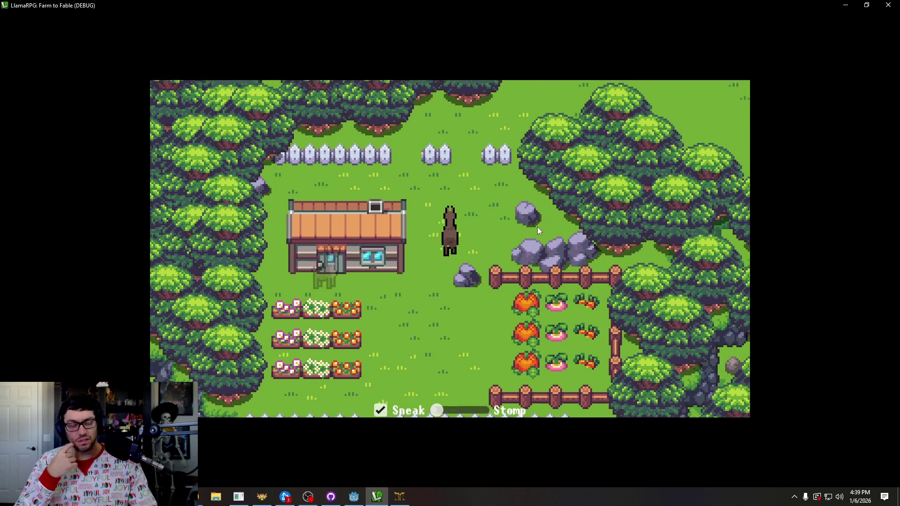
pyautogui.press('Up')
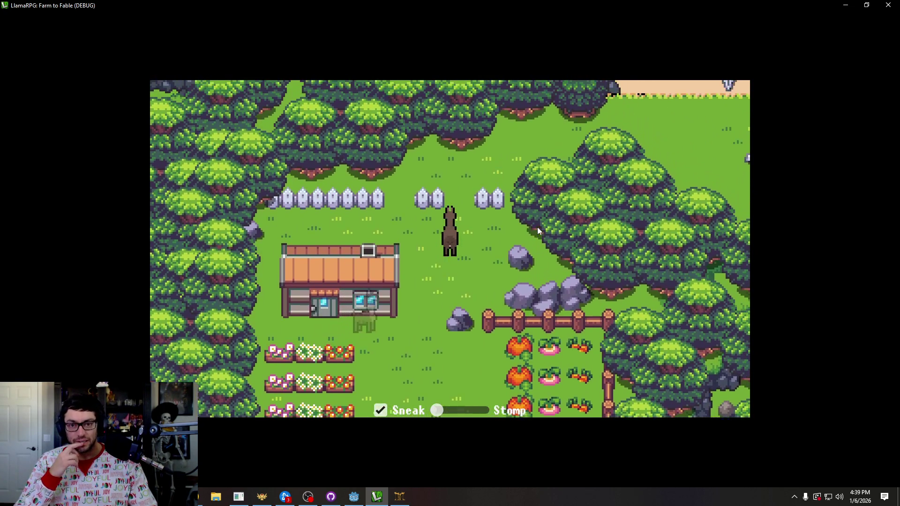
pyautogui.press('Right')
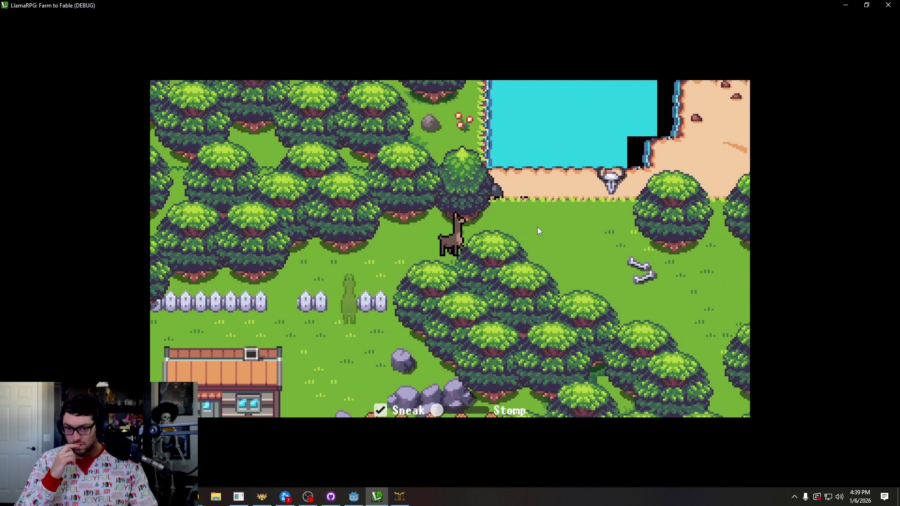
pyautogui.press('Up')
pyautogui.press('Right')
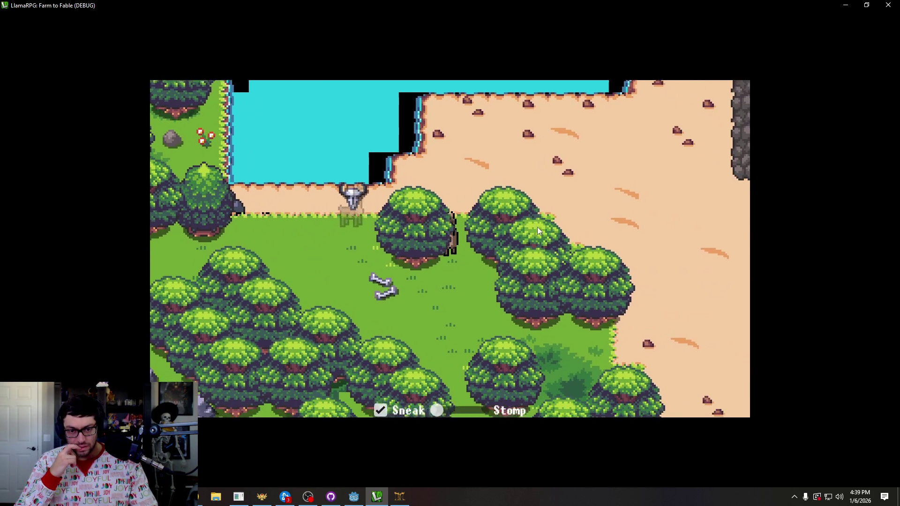
pyautogui.press('Down')
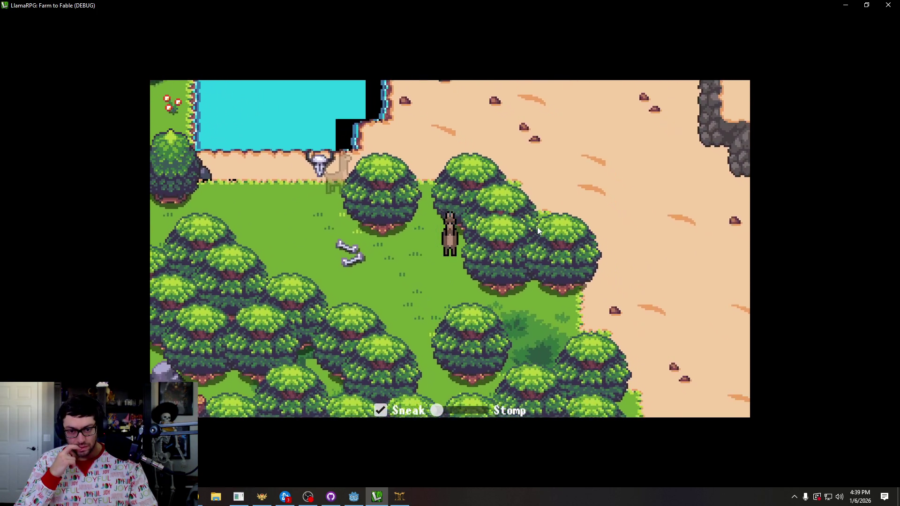
pyautogui.press('Down')
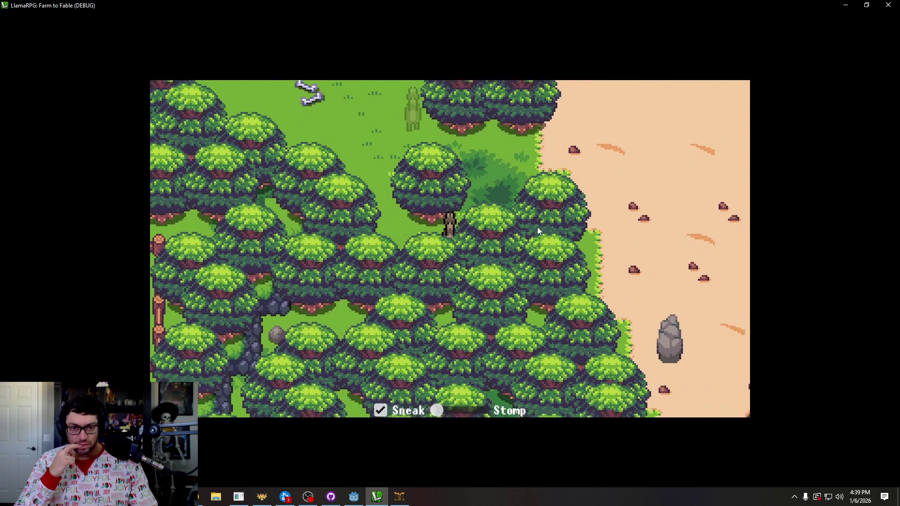
pyautogui.press('Left')
pyautogui.press('Left')
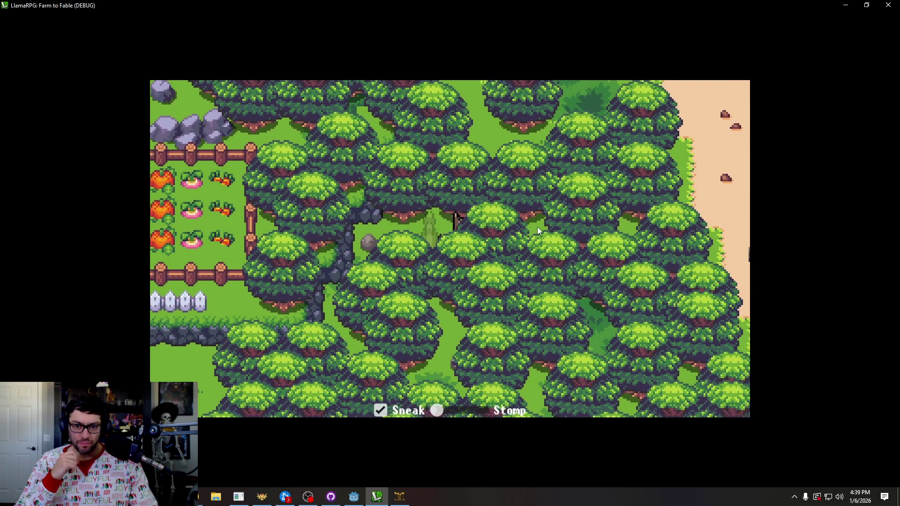
# Walk the llama along the sand path and beach, up to the bone pit, then west into the forest.
pyautogui.press('Right')
pyautogui.press('Down')
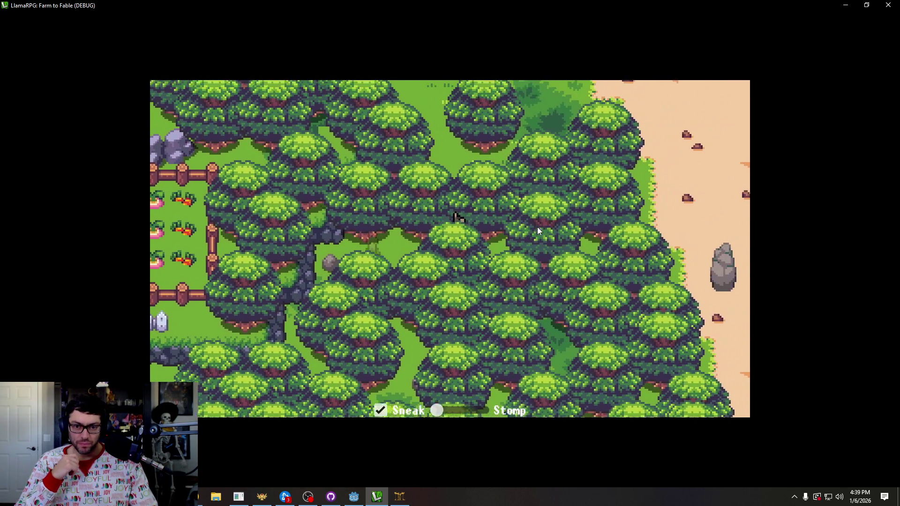
pyautogui.press('Down')
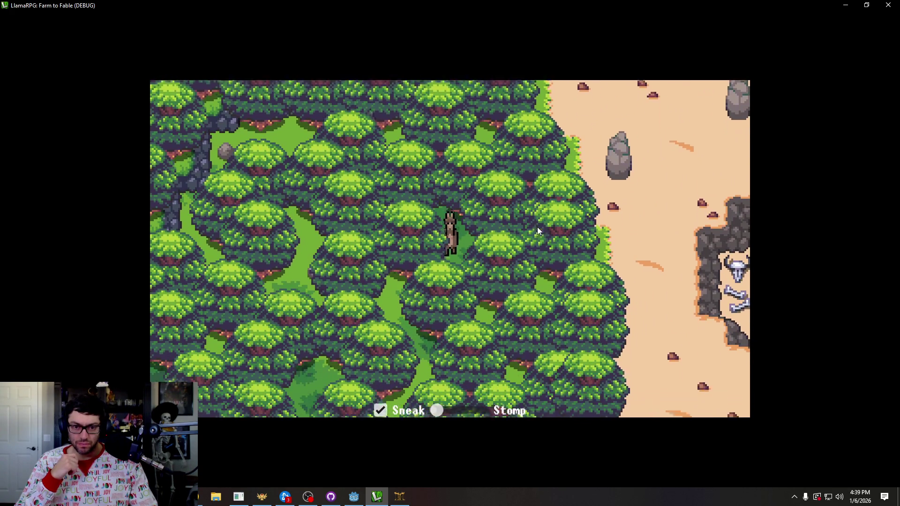
pyautogui.press('Left')
pyautogui.press('Down')
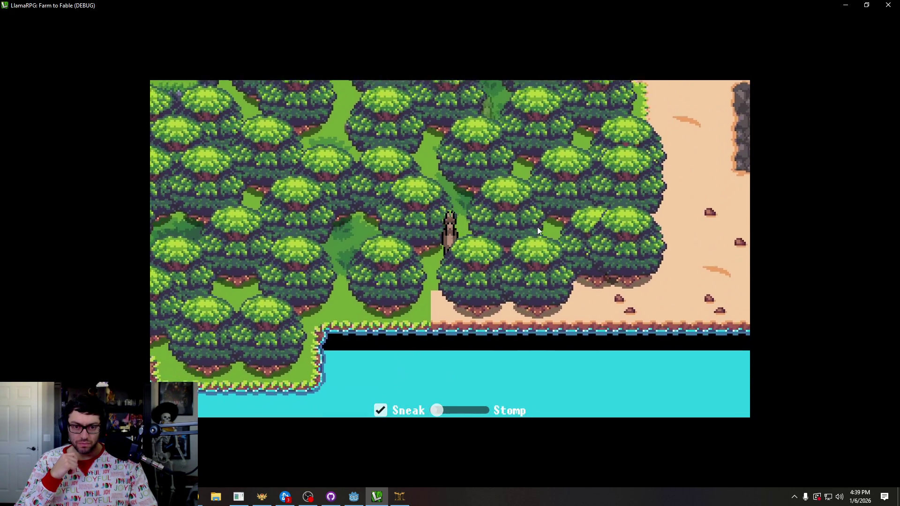
pyautogui.press('Right')
pyautogui.press('Right')
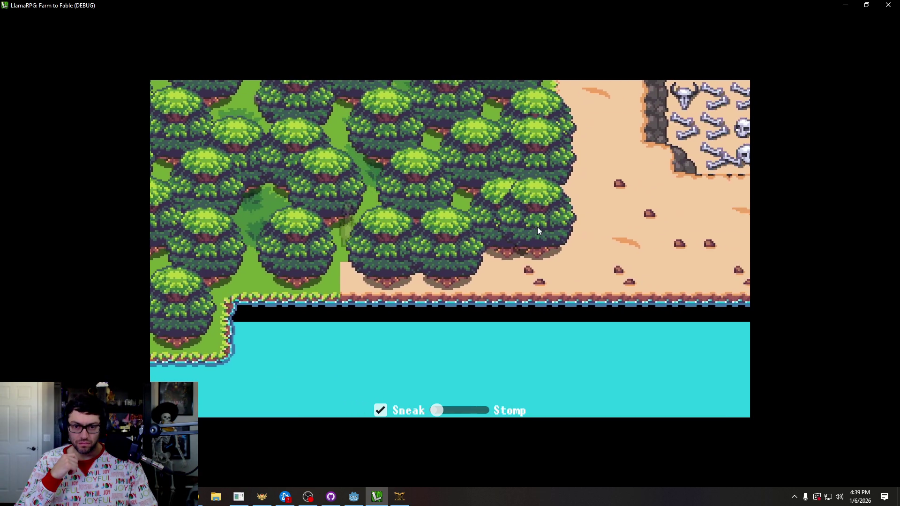
pyautogui.press('Up')
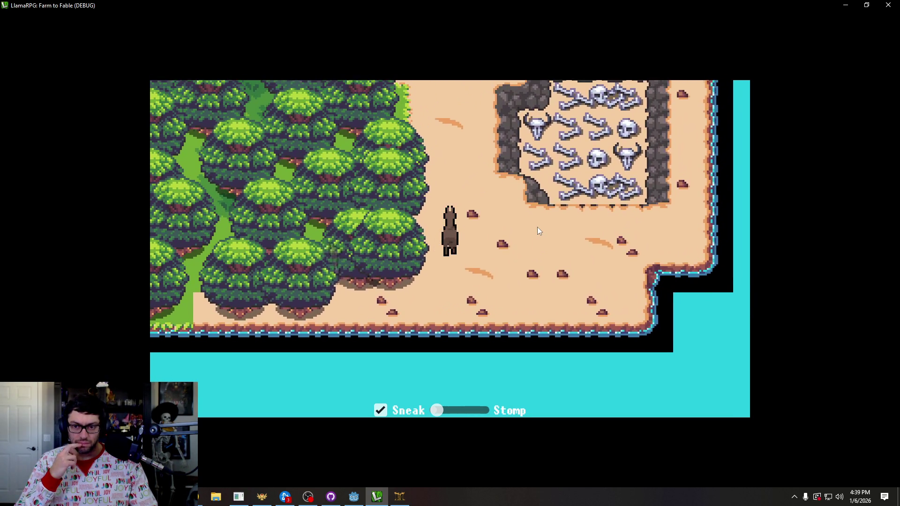
pyautogui.press('Down')
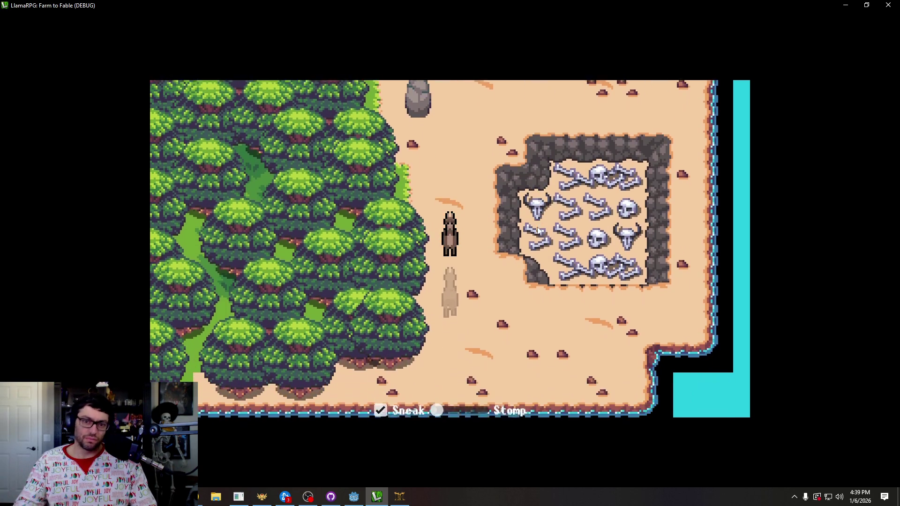
pyautogui.press('Left')
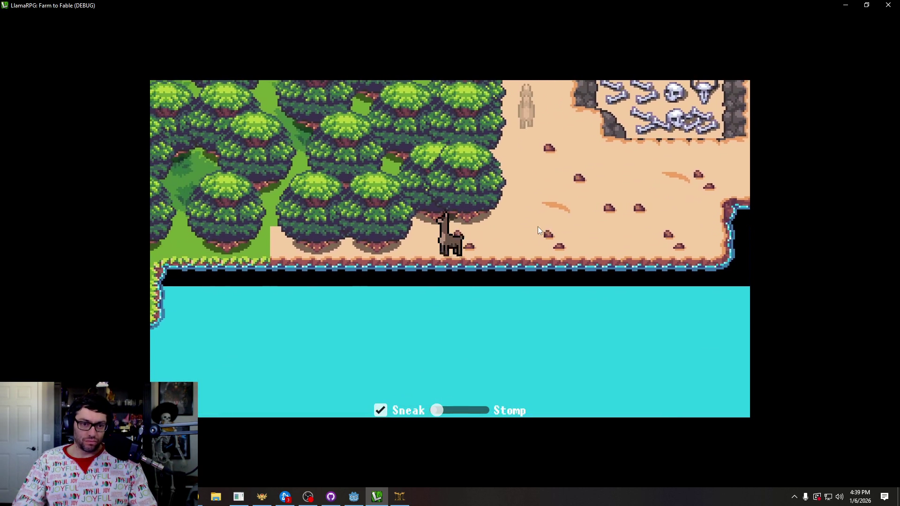
pyautogui.press('Left')
pyautogui.press('Up')
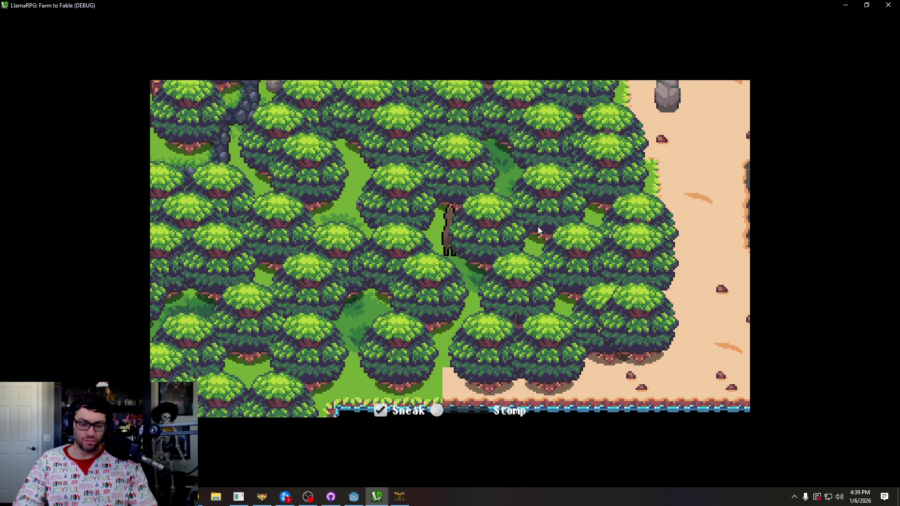
# Check the inventory, slide movement mode toward Stomp, and walk into the forest clearing until a Rat battle starts.
pyautogui.press('i')
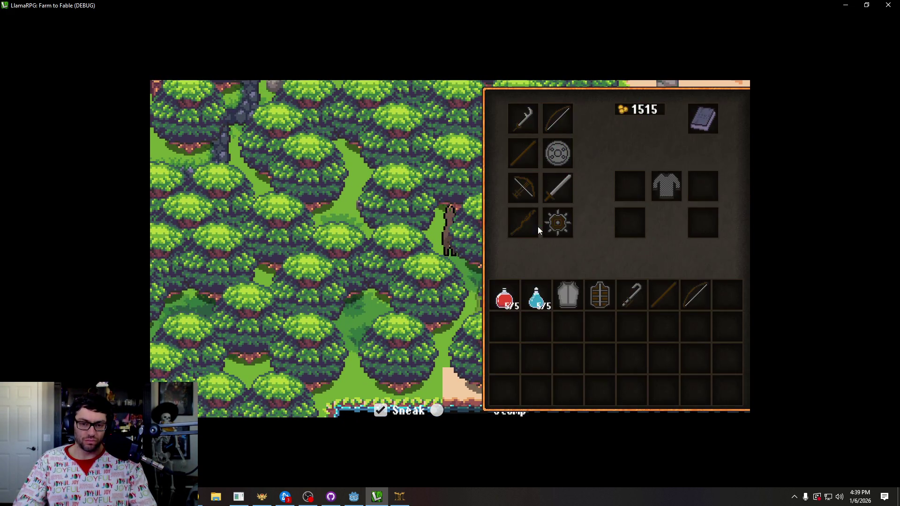
pyautogui.press('i')
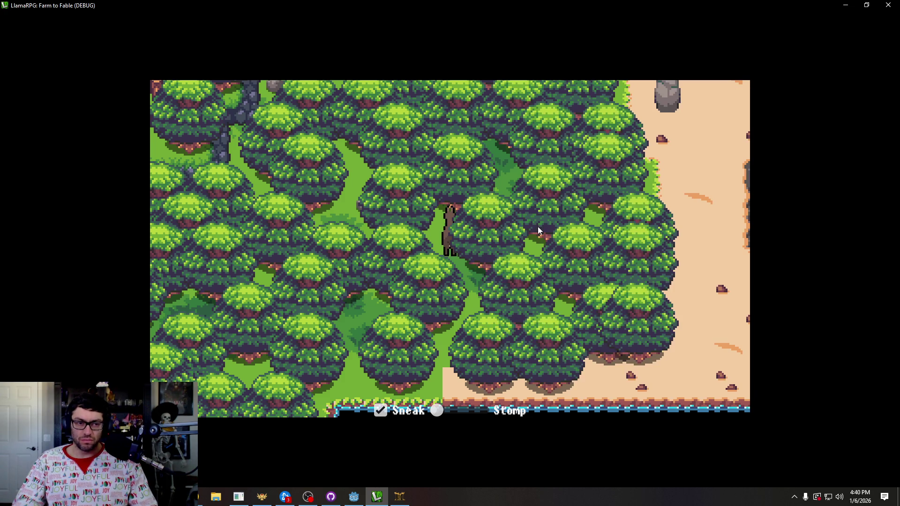
pyautogui.press('Up')
pyautogui.press('Left')
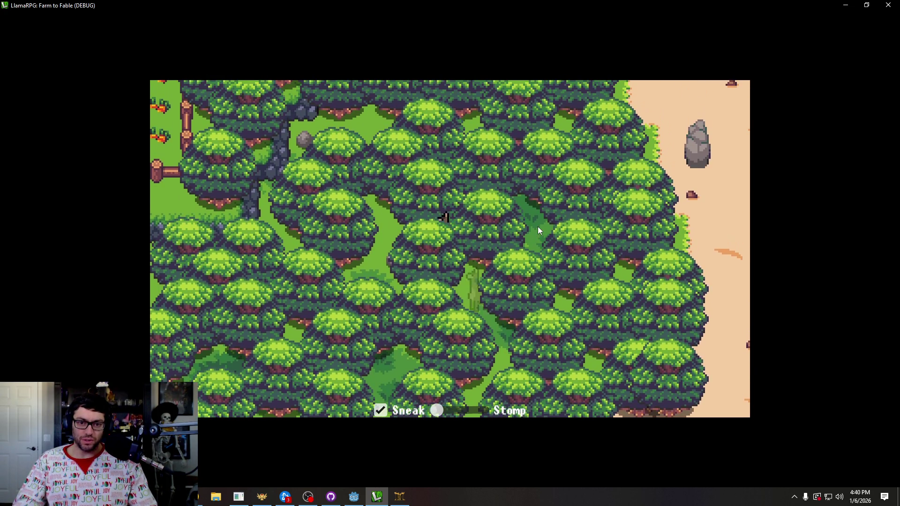
pyautogui.press('Right')
pyautogui.press('Down')
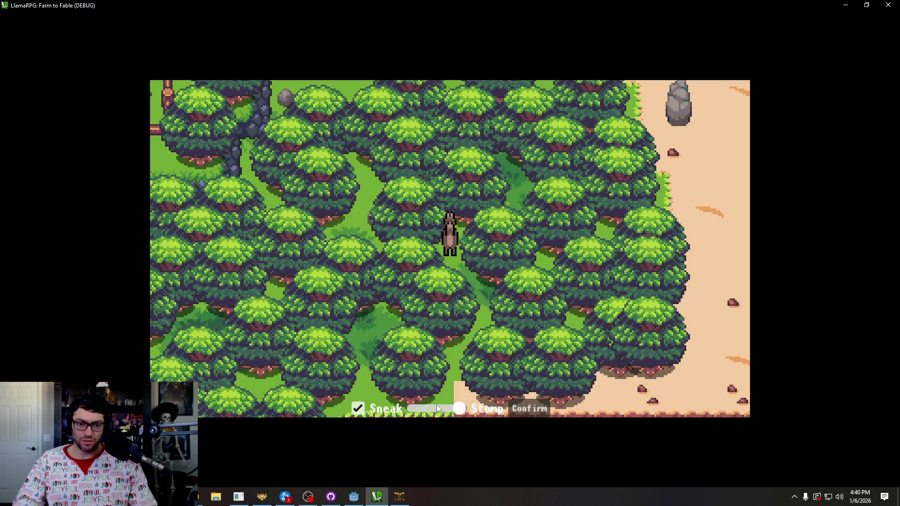
pyautogui.moveTo(436, 404); pyautogui.dragTo(525, 405)
pyautogui.press('Up')
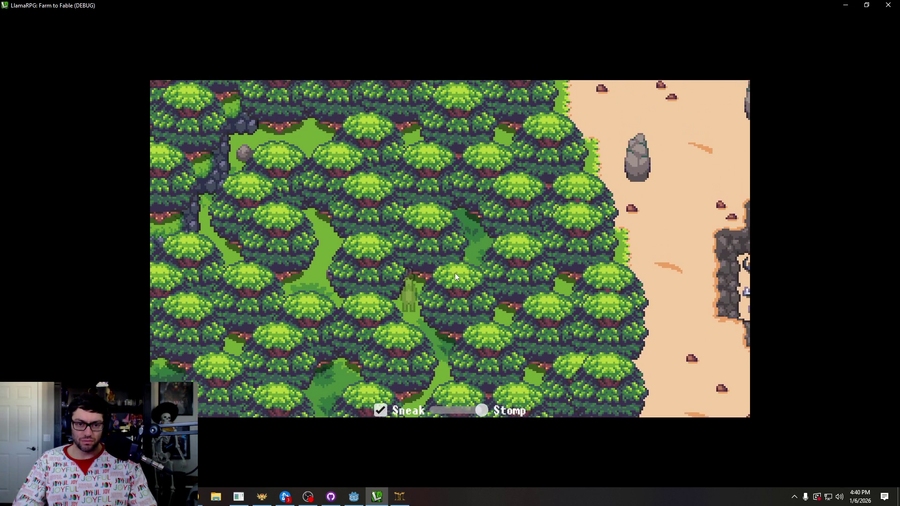
pyautogui.press('Left')
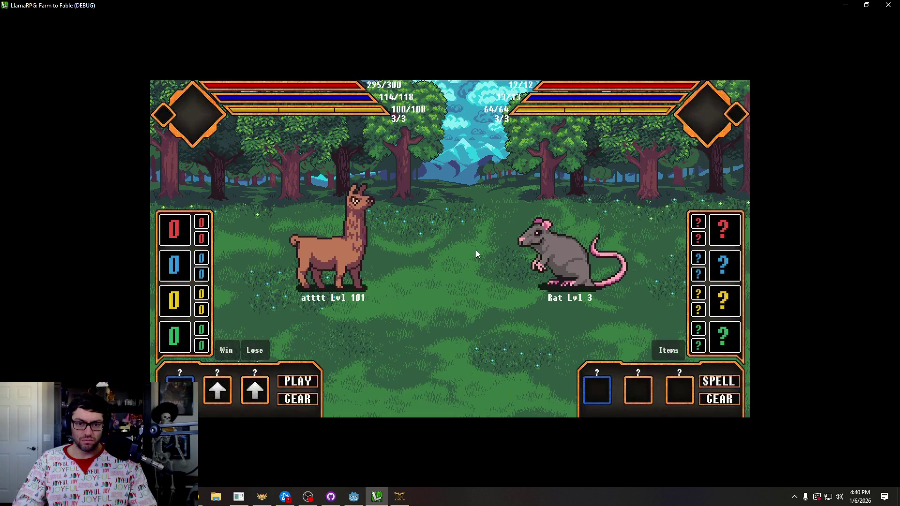
# Win the level 3 Rat battle with the debug Win button and exit combat to the forest.
pyautogui.click(229, 350)
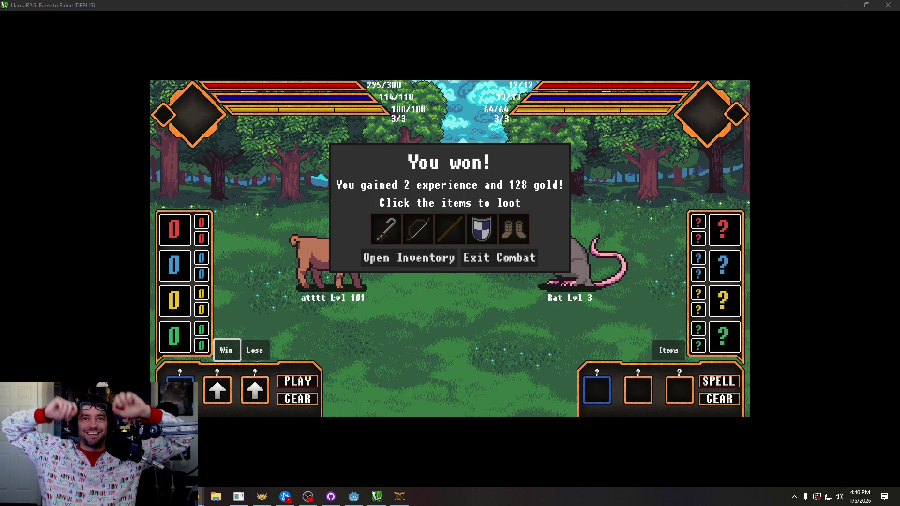
pyautogui.click(487, 257)
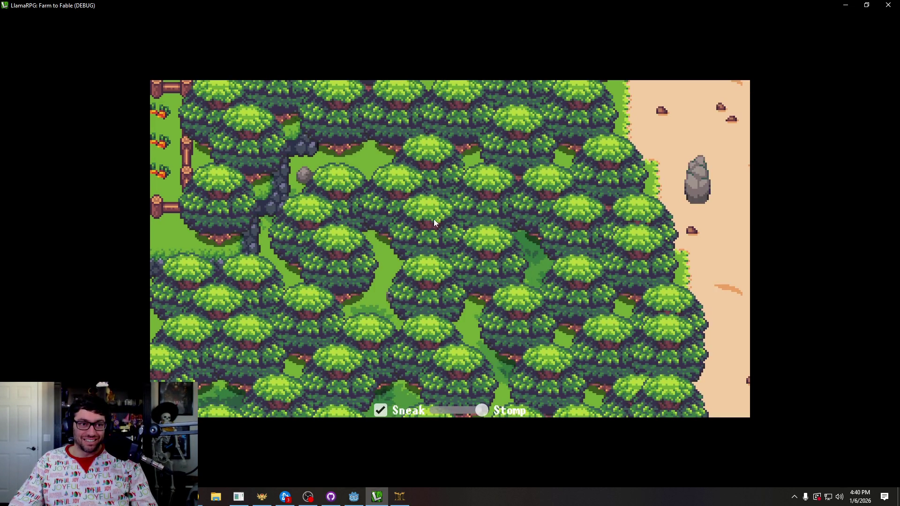
# Quit the game test to the title screen and return to the Godot editor.
pyautogui.press('Escape')
pyautogui.click(424, 274)
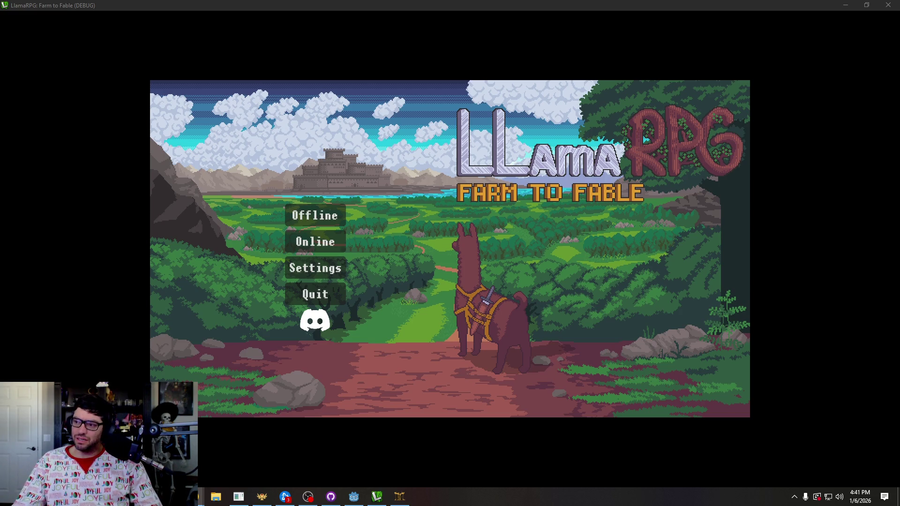
pyautogui.hotkey('alt', 'Tab')
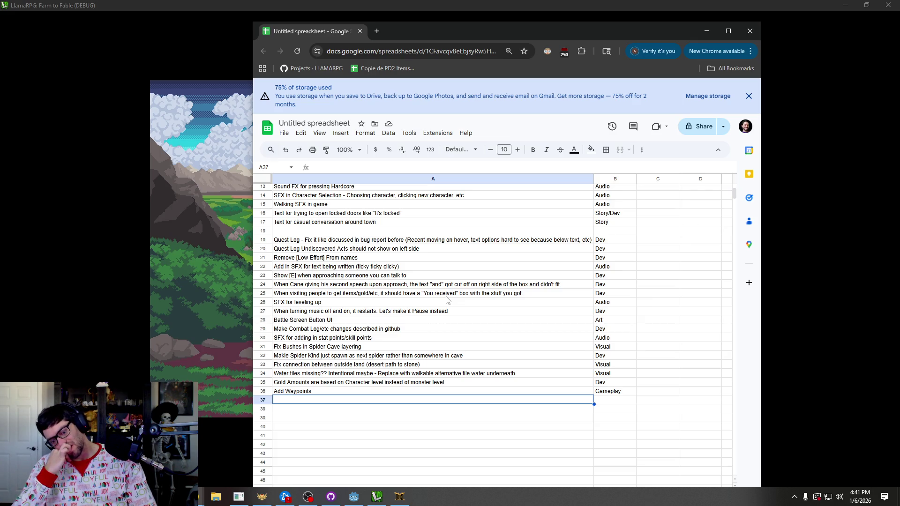
pyautogui.click(377, 497)
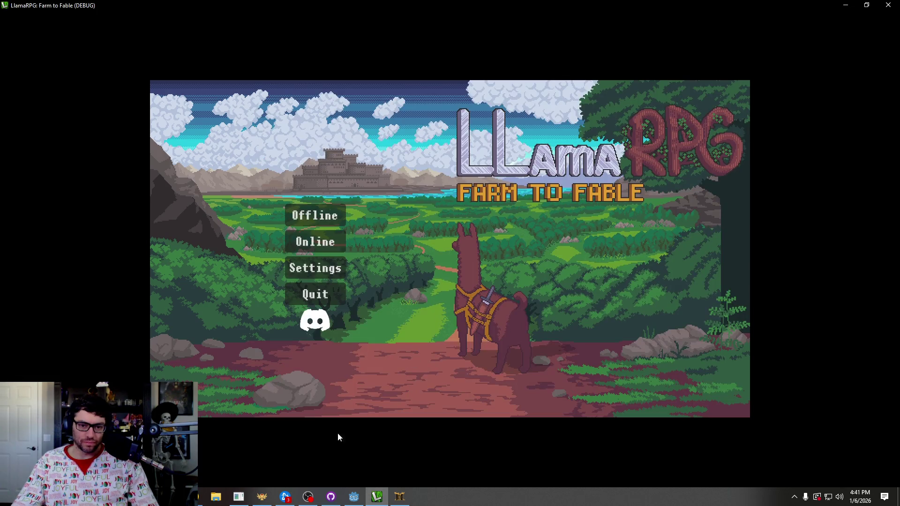
pyautogui.click(354, 496)
# Zoom out and back in over the Farmstead Water map, then bring up the to-do spreadsheet.
pyautogui.scroll(-4, 406, 180)
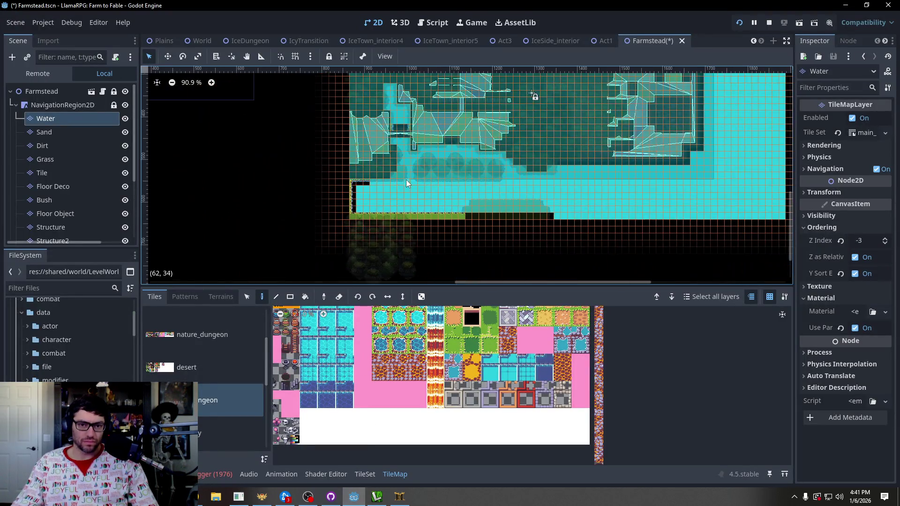
pyautogui.scroll(5, 402, 193)
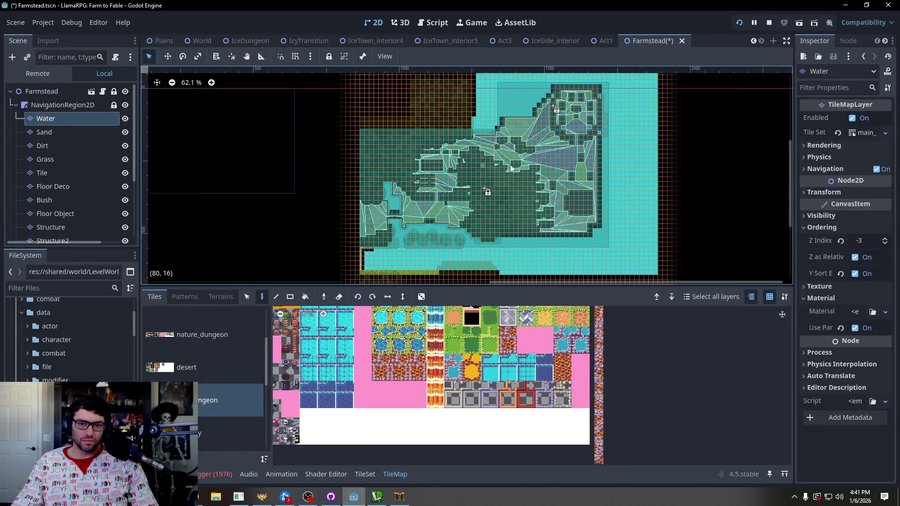
pyautogui.hotkey('alt', 'Tab')
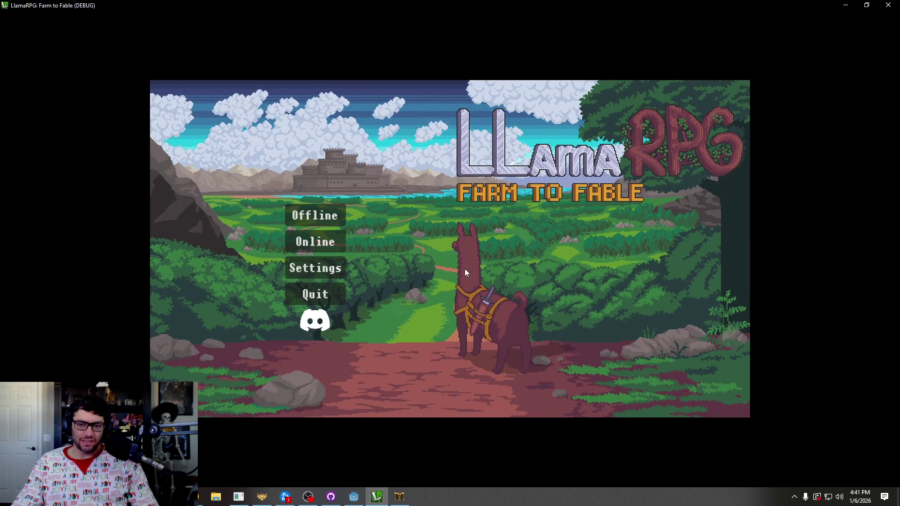
pyautogui.hotkey('alt', 'Tab')
pyautogui.press('Tab')
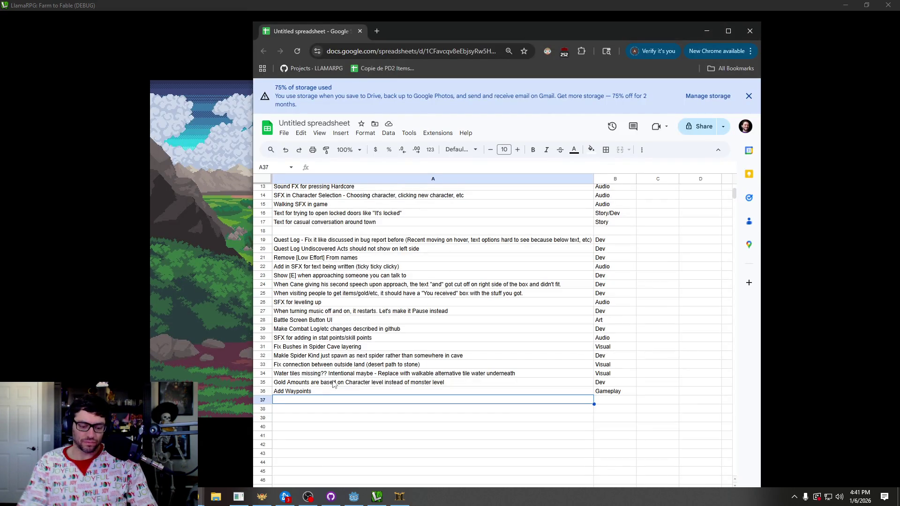
# Enter 'Get 1st Dungeon Activation Setup (touch all 3 in order, open door in center)' in A37, tagged Dev in B37.
pyautogui.write('Get 1st Dungeon')
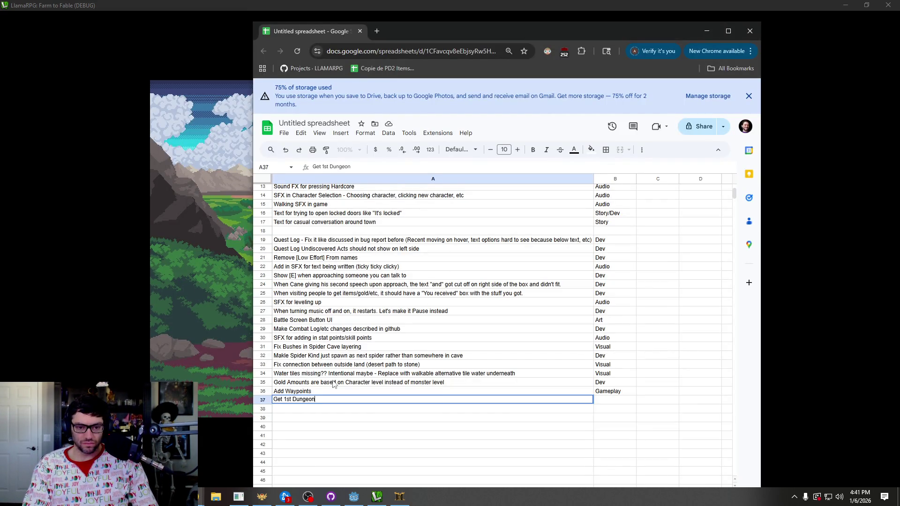
pyautogui.write(' Activation')
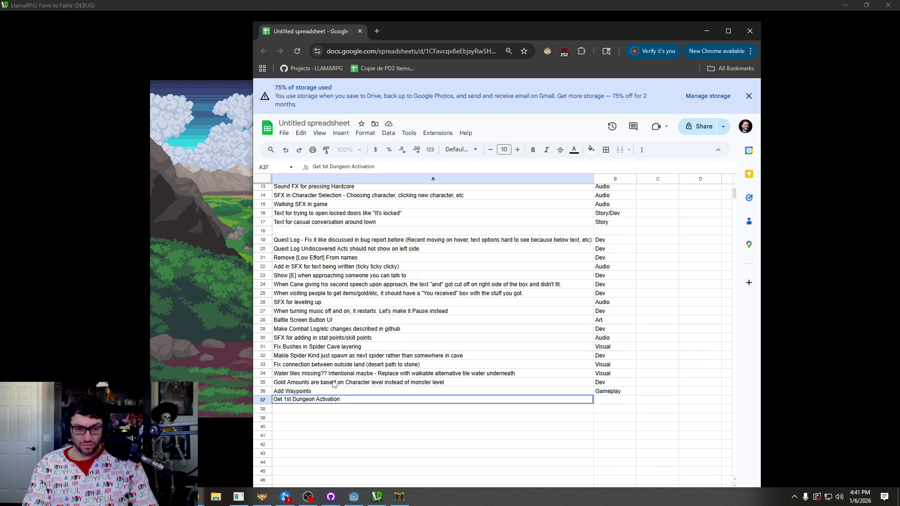
pyautogui.write(' Setup')
pyautogui.press('Tab')
pyautogui.write('Dev')
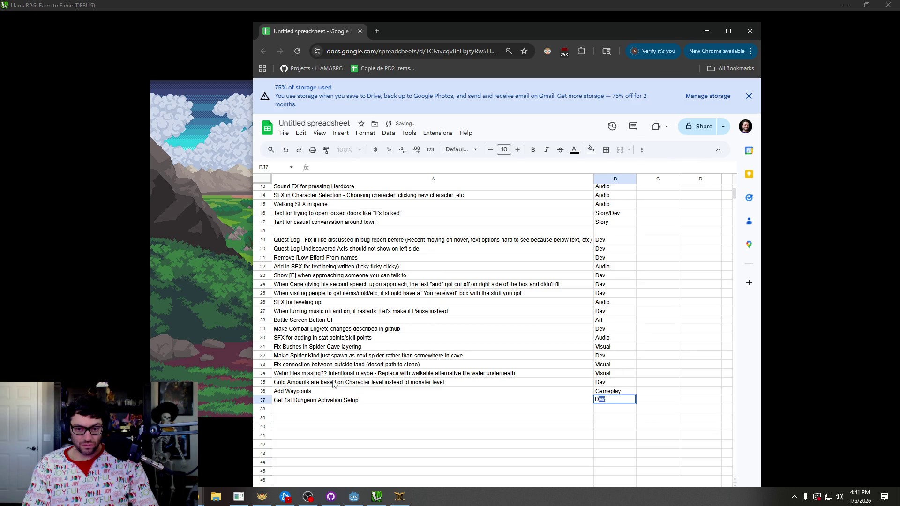
pyautogui.click(373, 403)
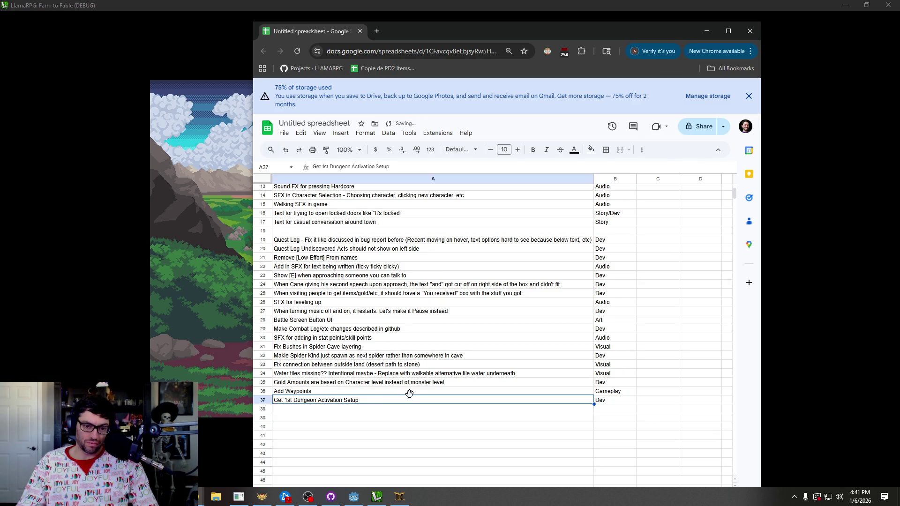
pyautogui.doubleClick(393, 401)
pyautogui.write('(touc')
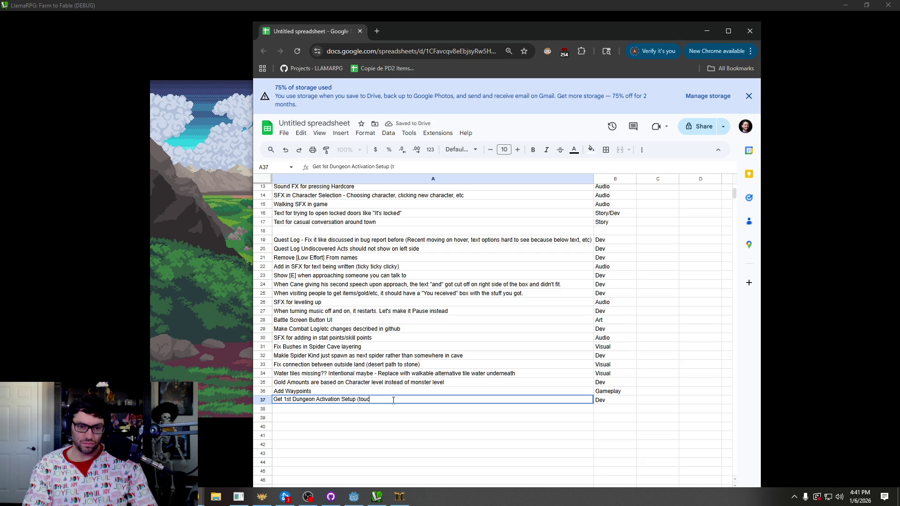
pyautogui.write('h all 3 in o')
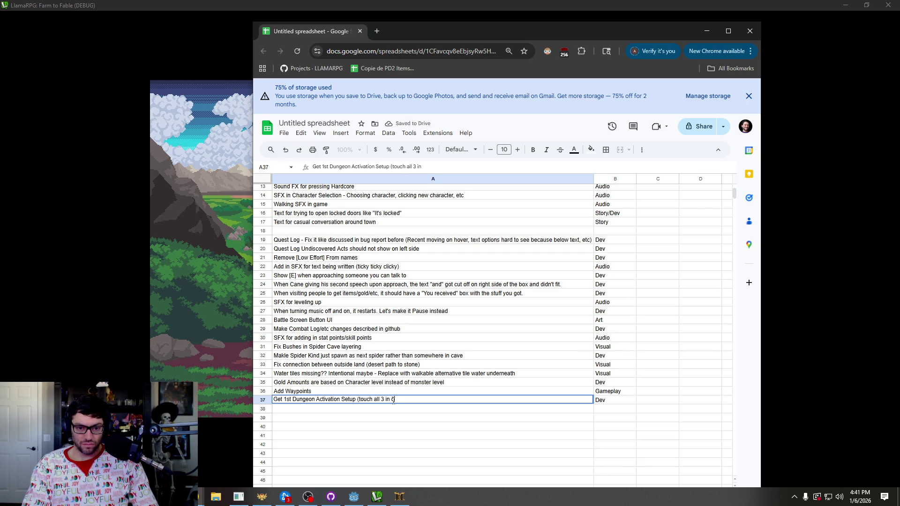
pyautogui.write('rder, open door in center)(')
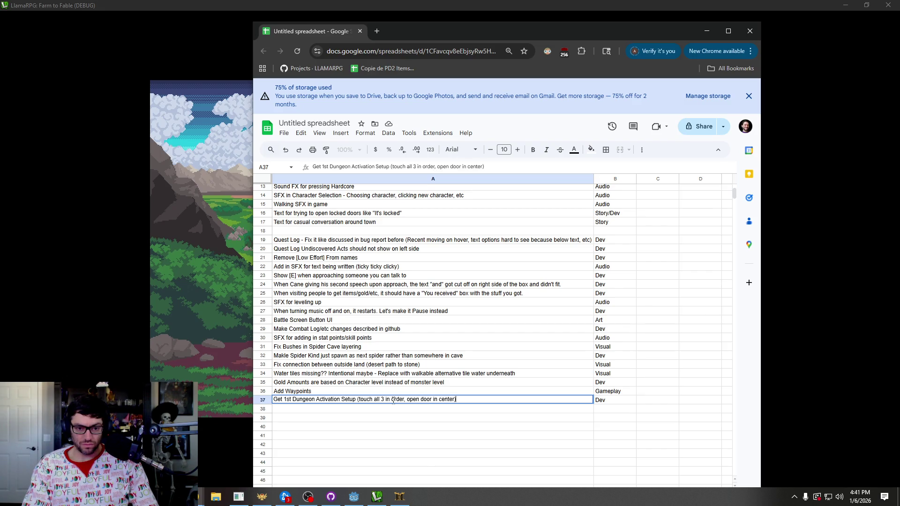
pyautogui.press('Return')
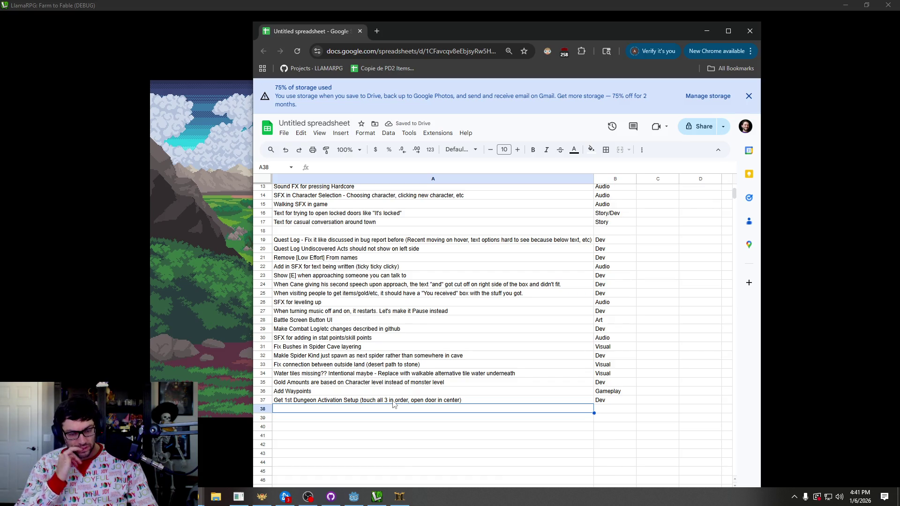
# Add 'Make Boss Art' in A38 with the Art tag.
pyautogui.write('Make')
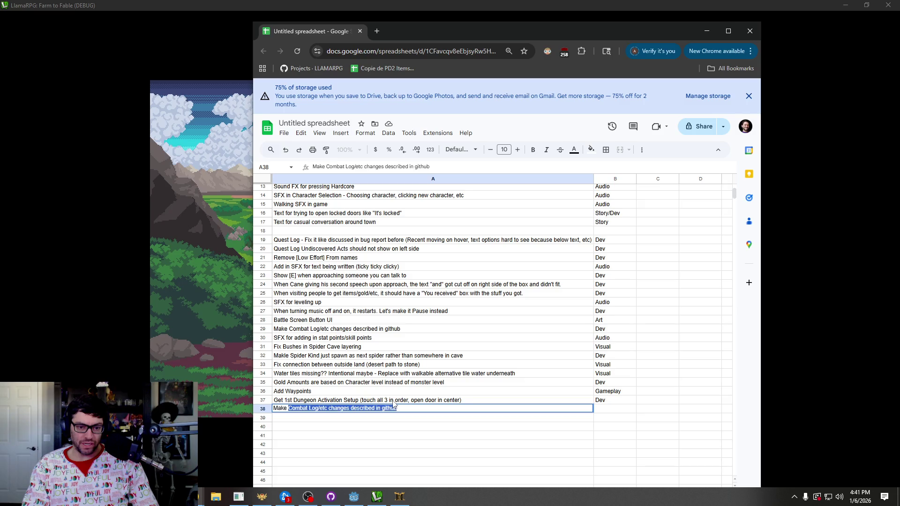
pyautogui.press('BackSpace')
pyautogui.press('BackSpace')
pyautogui.press('BackSpace')
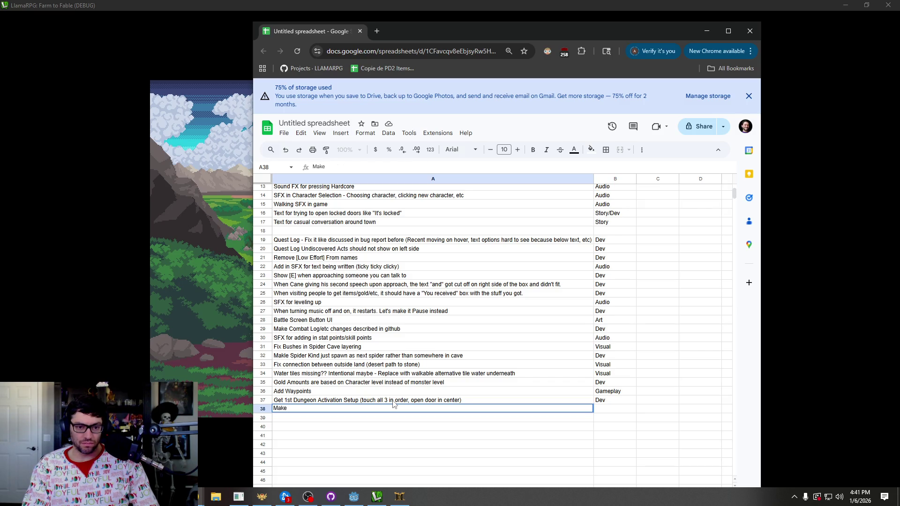
pyautogui.write('Make Boss A')
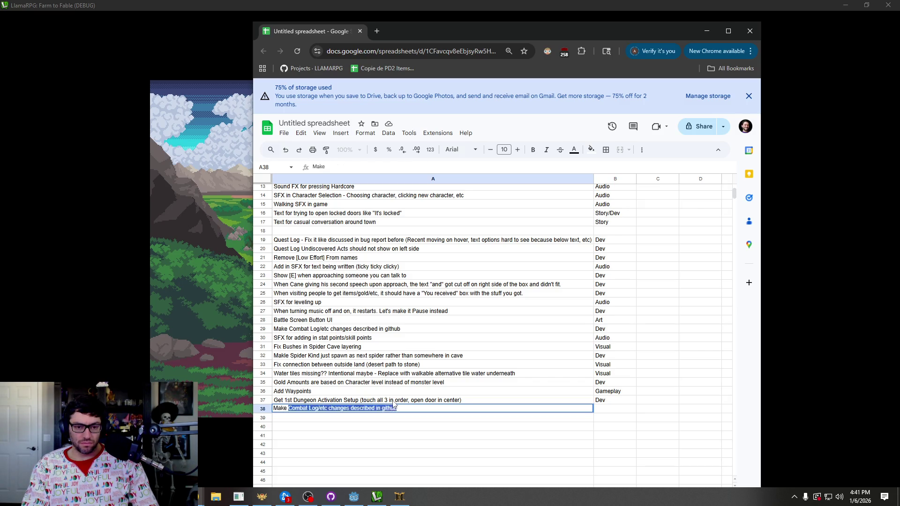
pyautogui.write('rt')
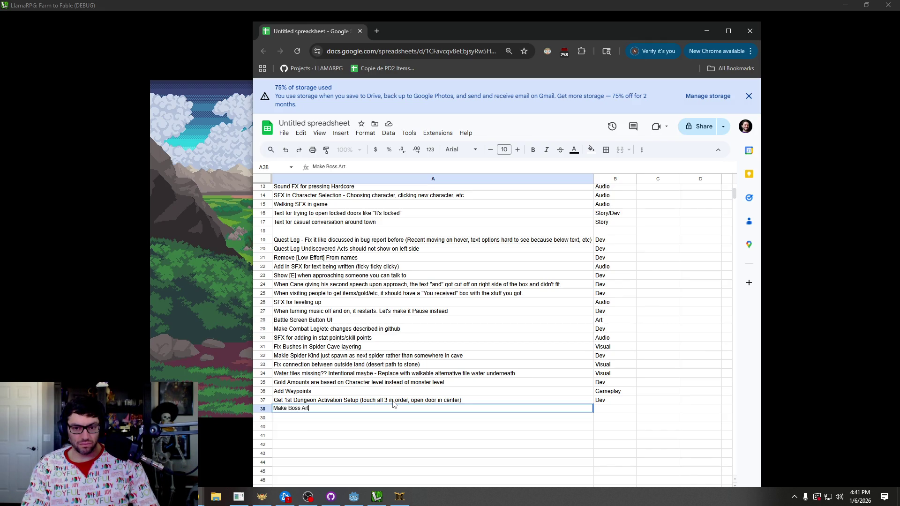
pyautogui.press('Tab')
pyautogui.write('A')
pyautogui.press('Return')
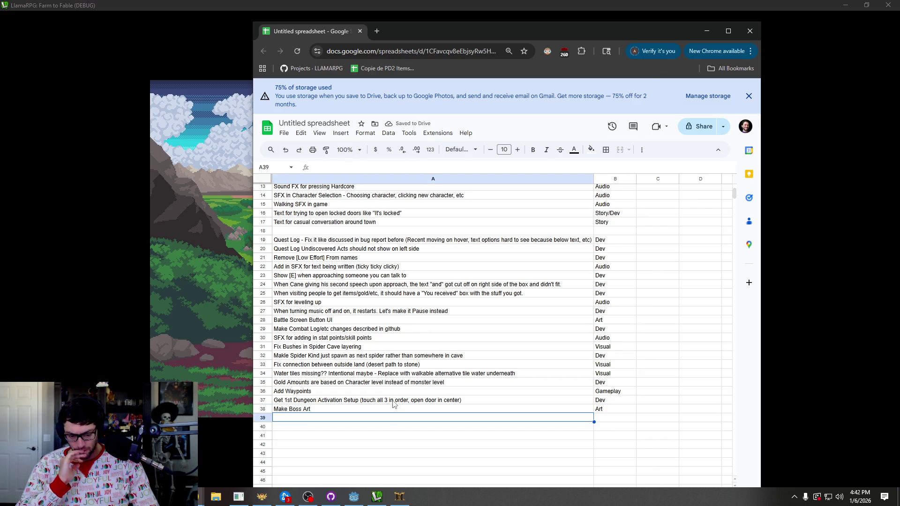
# Add 'Setup Torch lighting for in Dungeon' in A39 with the Dev tag.
pyautogui.write('Setup Torch I')
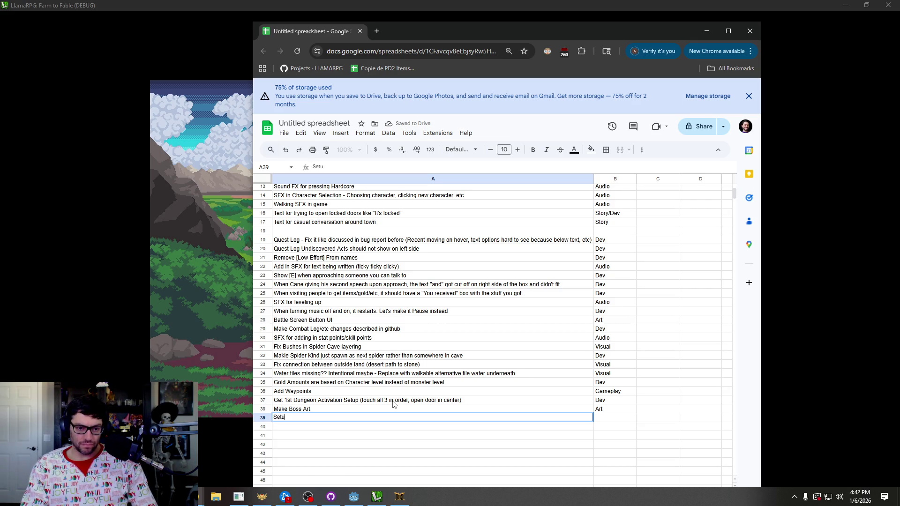
pyautogui.write('ight')
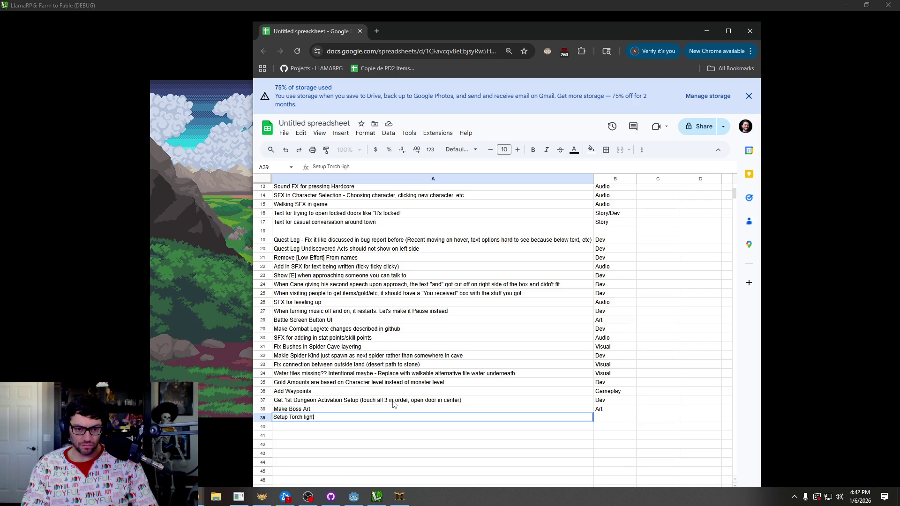
pyautogui.write('niing')
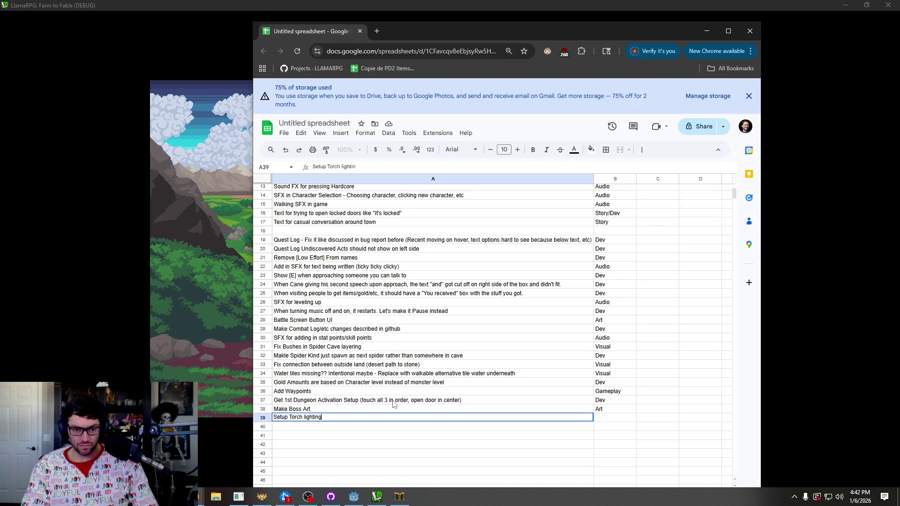
pyautogui.write(' for')
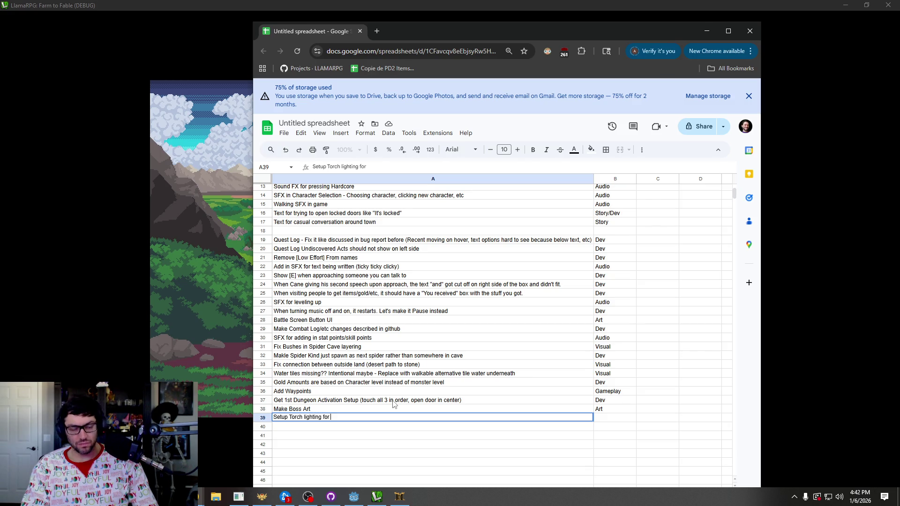
pyautogui.write('in')
pyautogui.write('Dungeon')
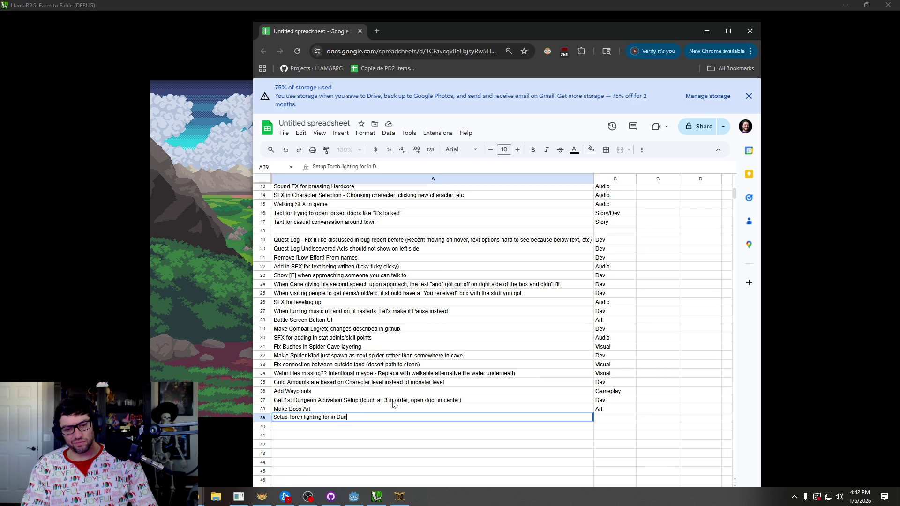
pyautogui.press('Tab')
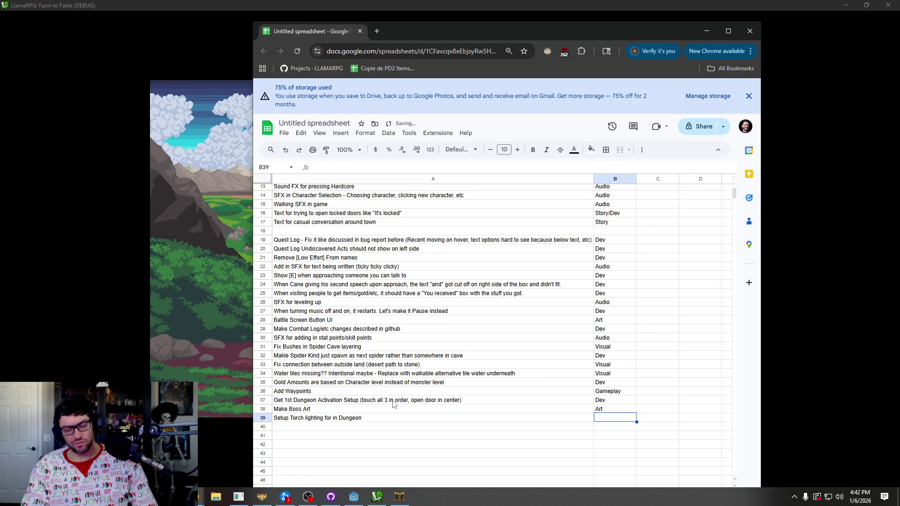
pyautogui.write('Dev')
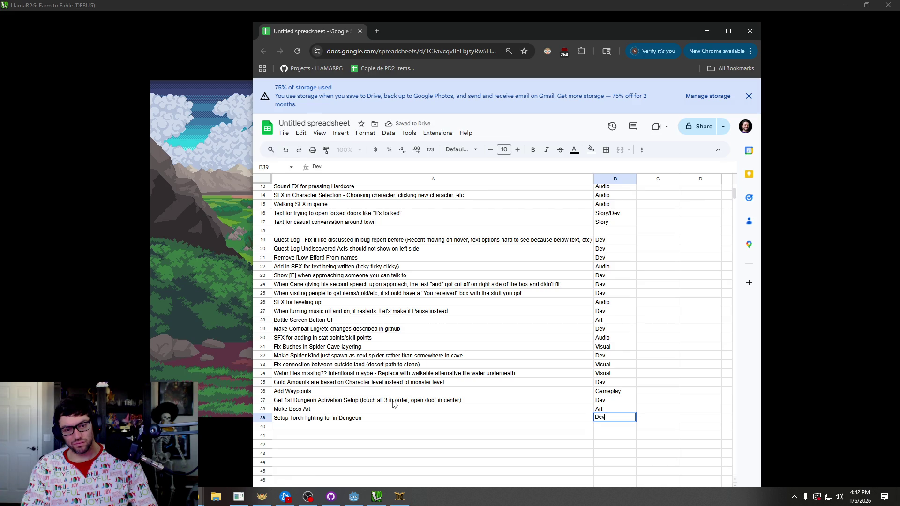
pyautogui.press('Return')
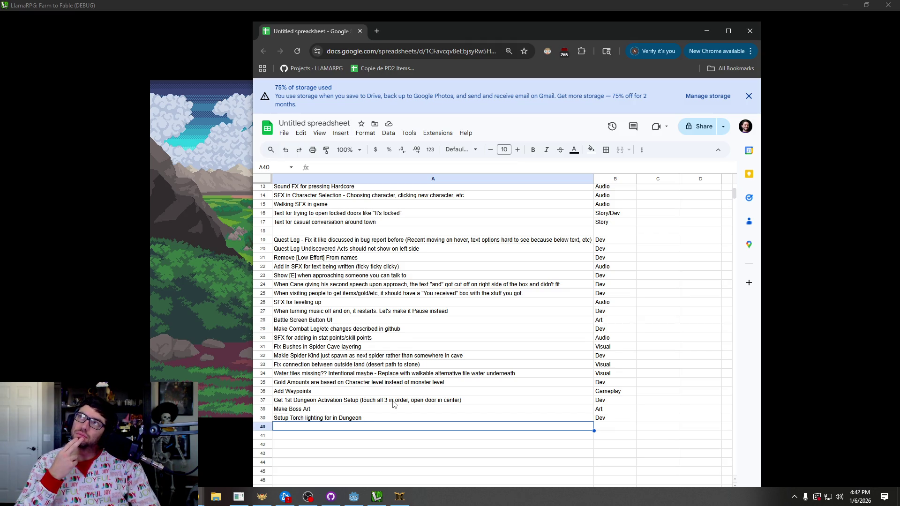
pyautogui.click(441, 321)
pyautogui.scroll(3, 465, 317)
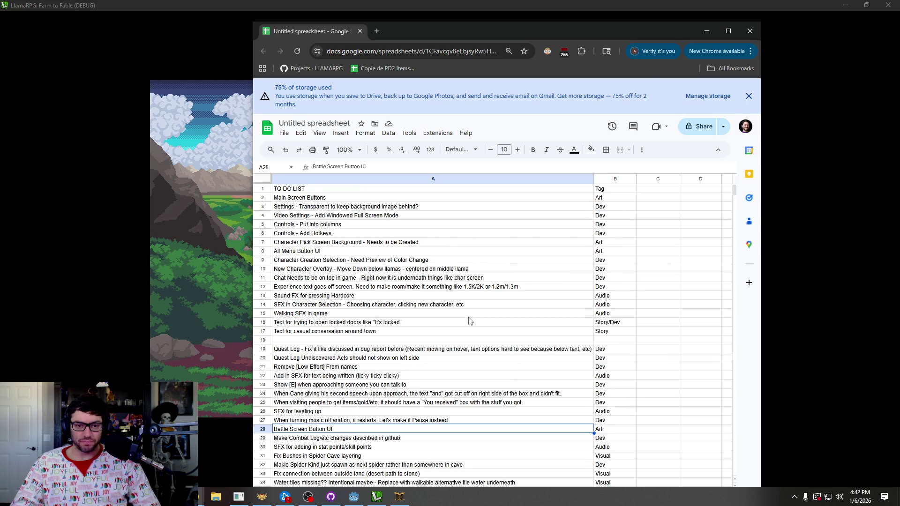
pyautogui.scroll(-5, 464, 317)
pyautogui.scroll(5, 464, 316)
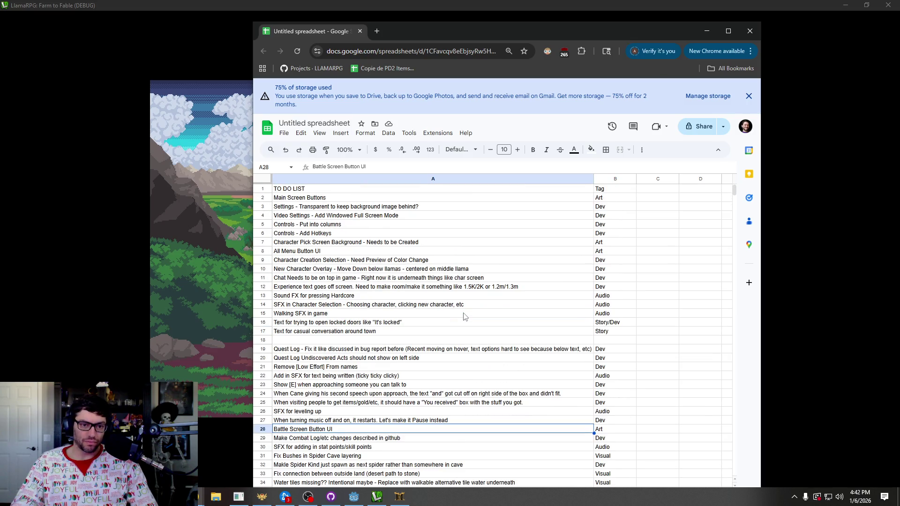
pyautogui.click(673, 253)
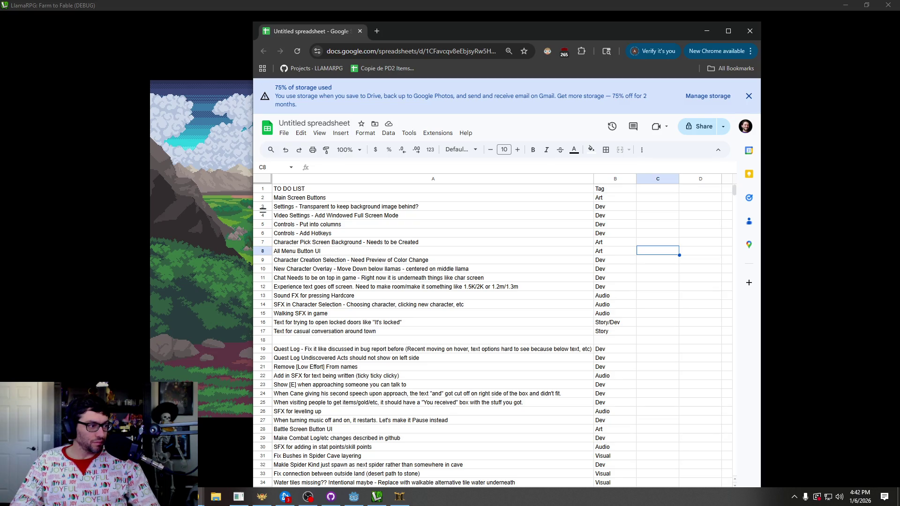